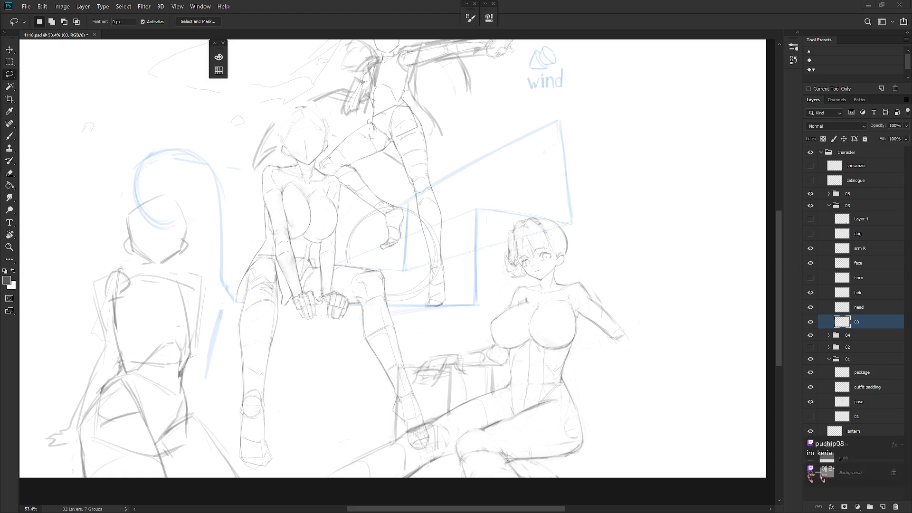
Erase the stray marks on the right-hand girl's raised upper arm
scroll(621, 352, "up", 2)
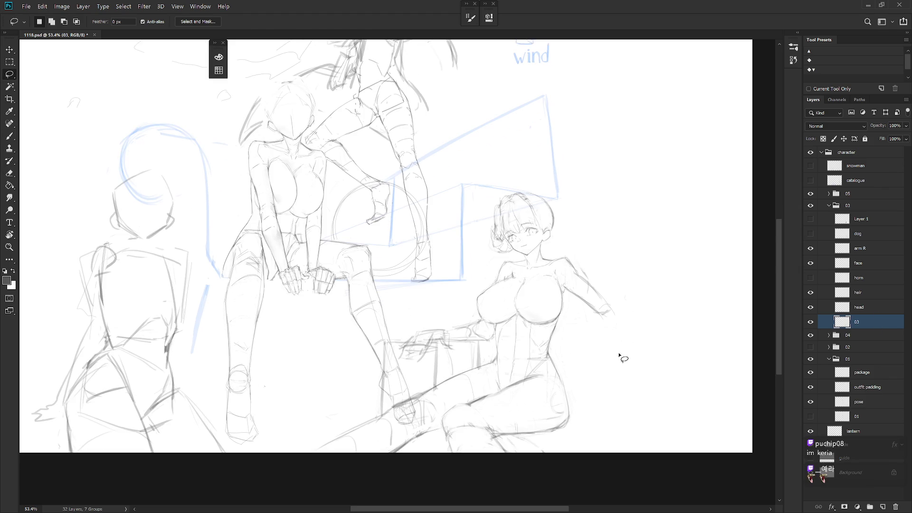
key("b")
scroll(576, 276, "up", 3)
key("e")
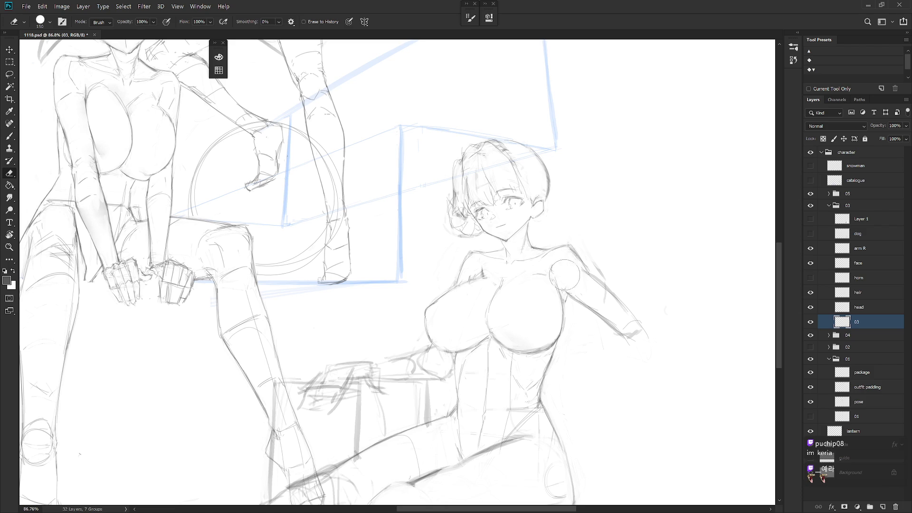
key("b")
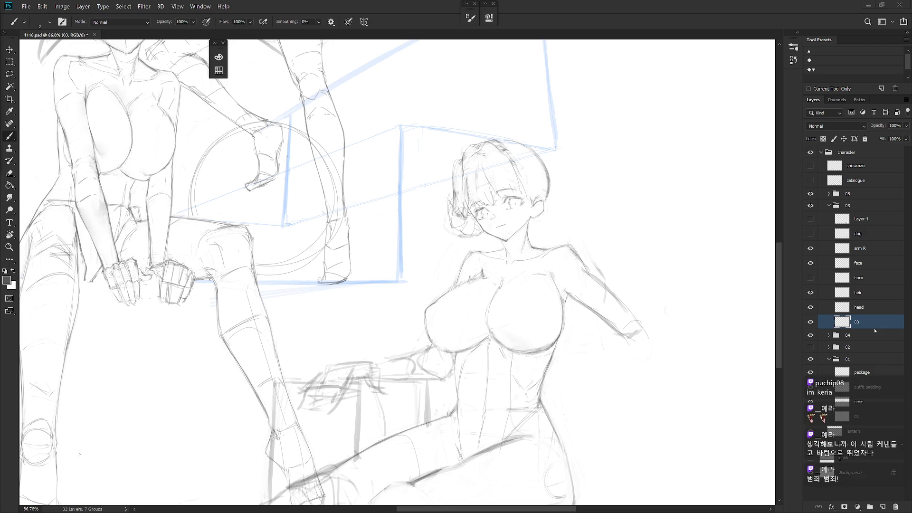
left_click_drag(638, 356, 626, 316)
key("e")
mouse_move(603, 238)
left_mouse_down()
mouse_move(563, 230)
mouse_move(613, 278)
mouse_move(569, 255)
mouse_move(613, 290)
left_mouse_up()
key("b")
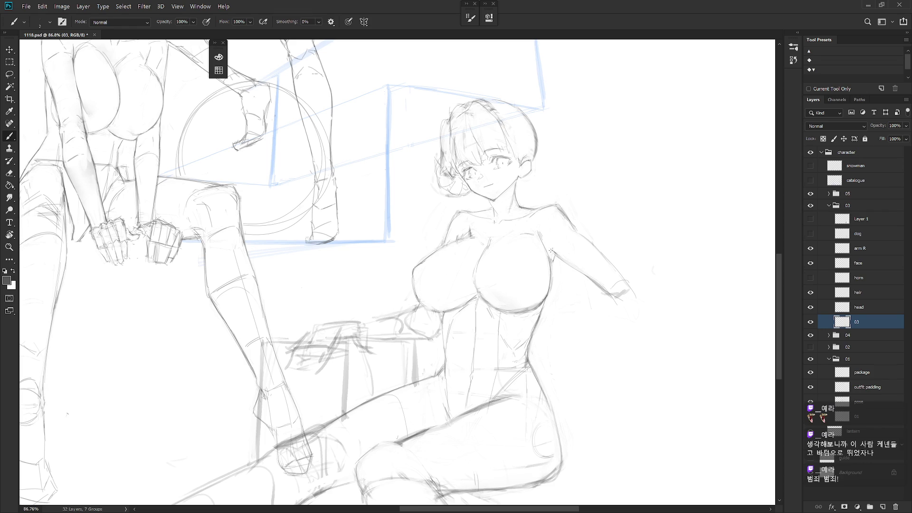
Sketch a few short, faint new lines at the right girl's shoulder
key("e")
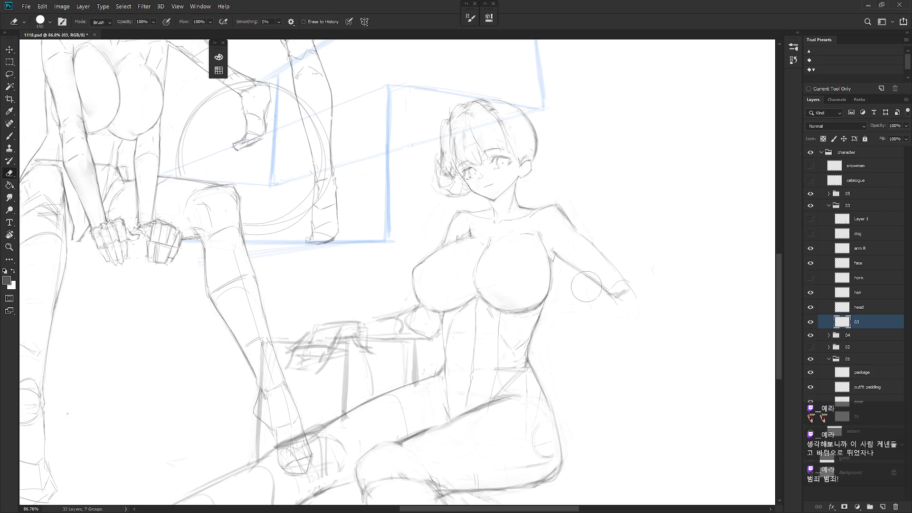
key("b")
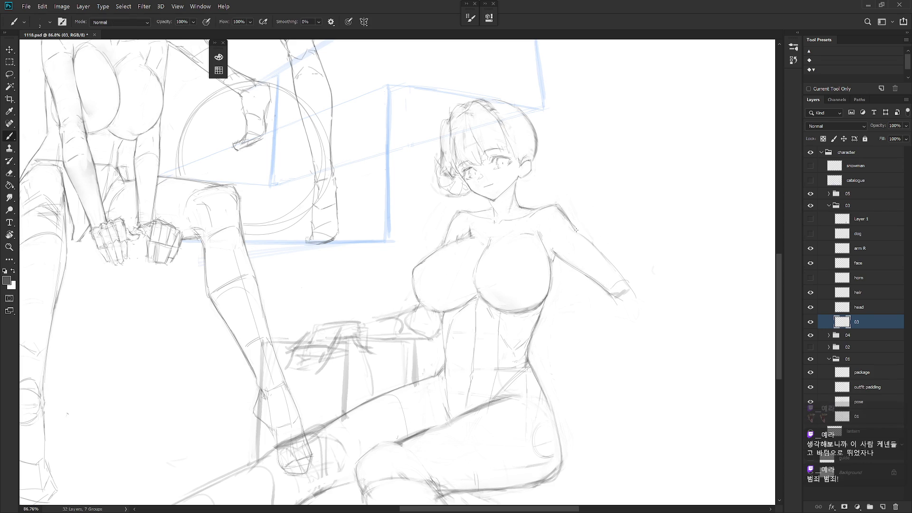
left_click_drag(560, 227, 551, 238)
left_click_drag(574, 209, 553, 228)
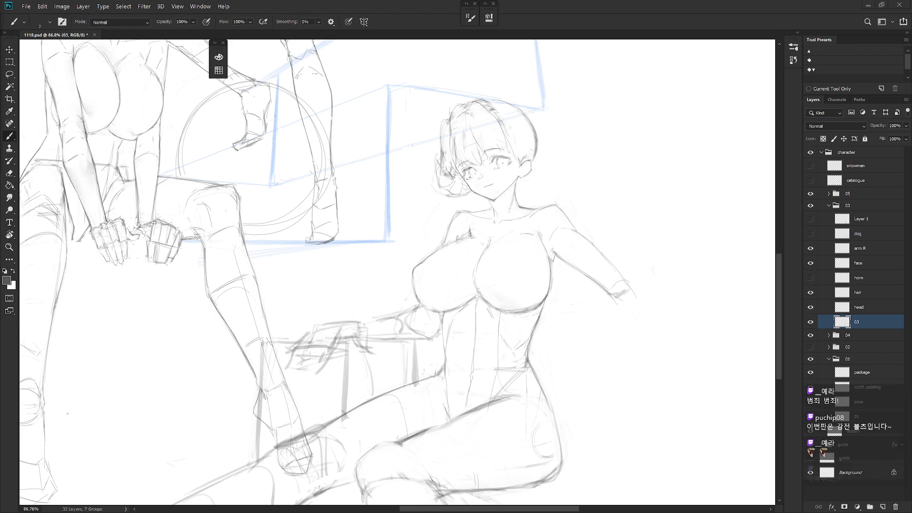
key("e")
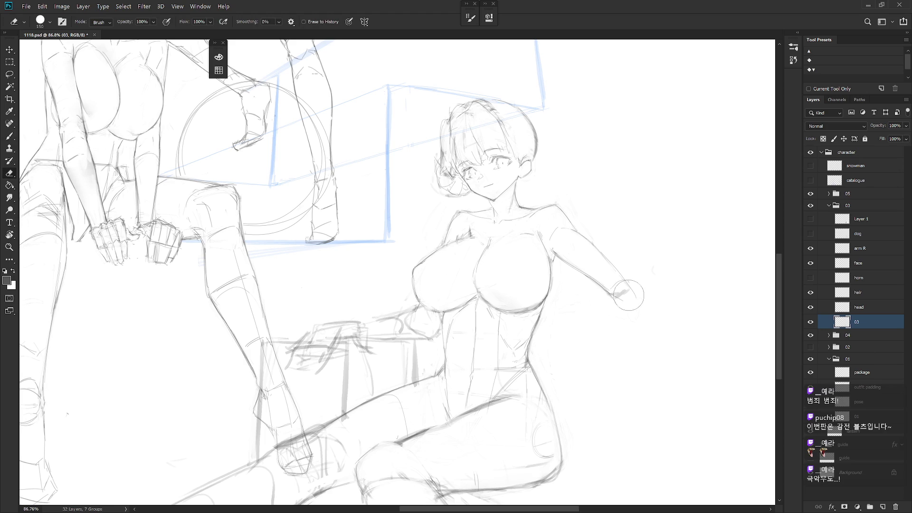
Clear the rough strokes around the right girl's shoulder
key("l")
mouse_move(677, 313)
left_mouse_down()
mouse_move(713, 257)
mouse_move(592, 236)
mouse_move(675, 311)
left_mouse_up()
key("ctrl+d")
key("b")
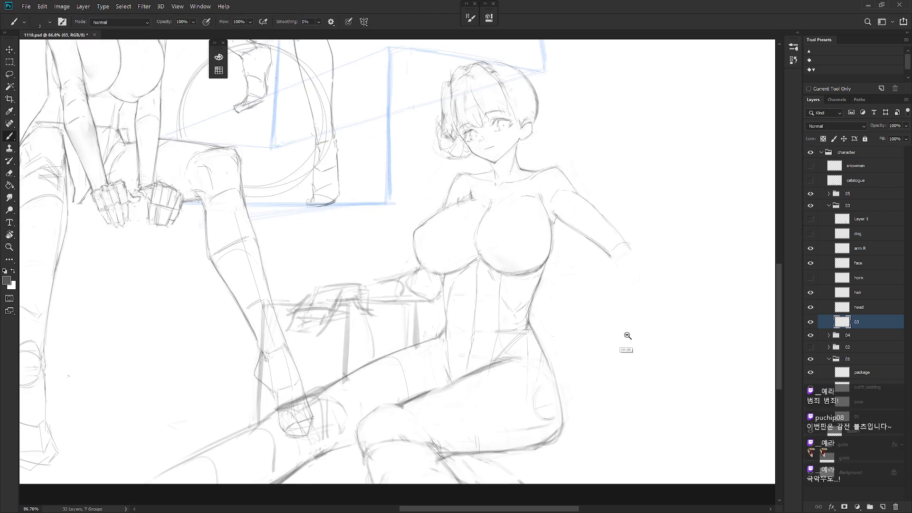
scroll(638, 387, "up", 3)
key("e")
left_click_drag(551, 213, 563, 221)
key("b")
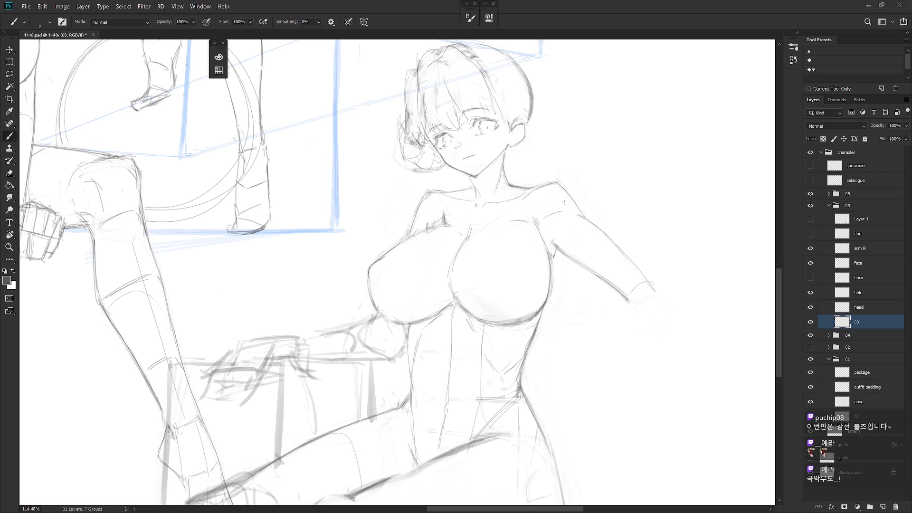
key("e")
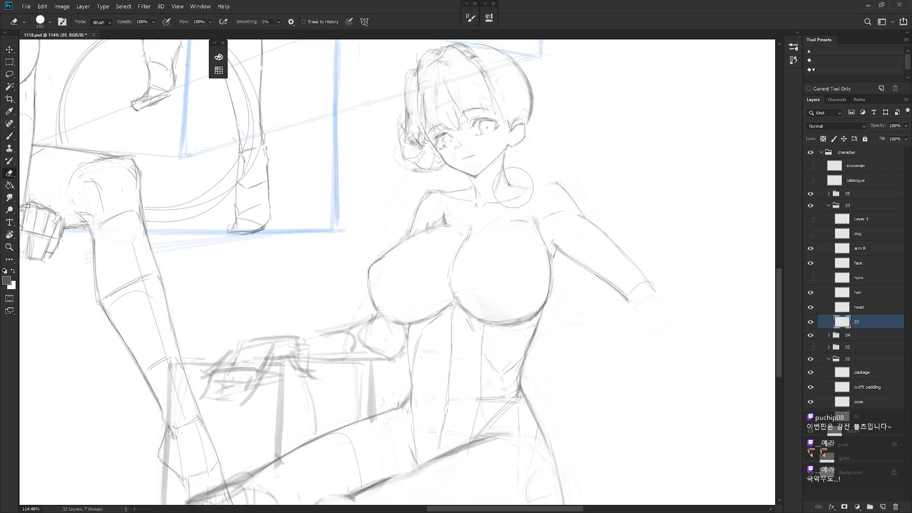
scroll(531, 288, "up", 3)
With the canvas tilted, darken the shoulder line from the neck outward
key("r")
left_click_drag(531, 287, 518, 231)
key("b")
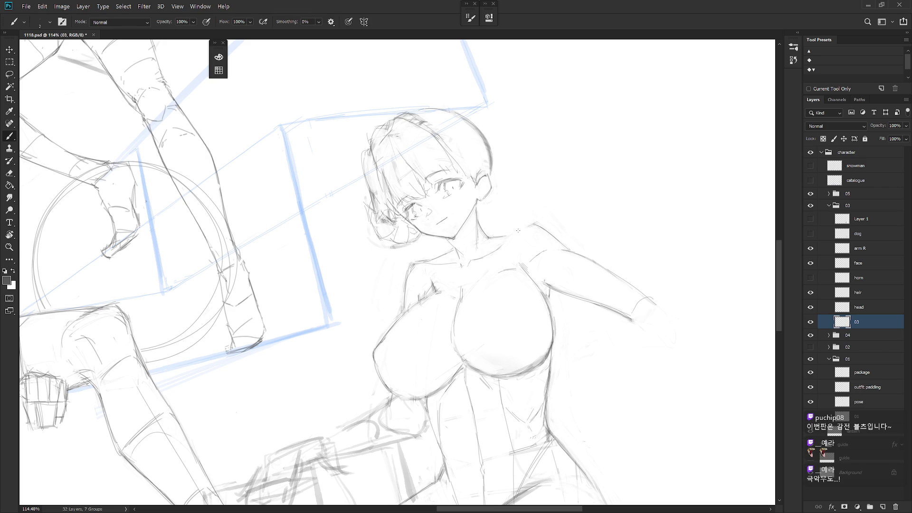
mouse_move(505, 237)
left_mouse_down()
mouse_move(533, 226)
mouse_move(544, 264)
mouse_move(573, 295)
left_mouse_up()
key("Escape")
key("e")
key("b")
scroll(591, 318, "down", 3, "alt")
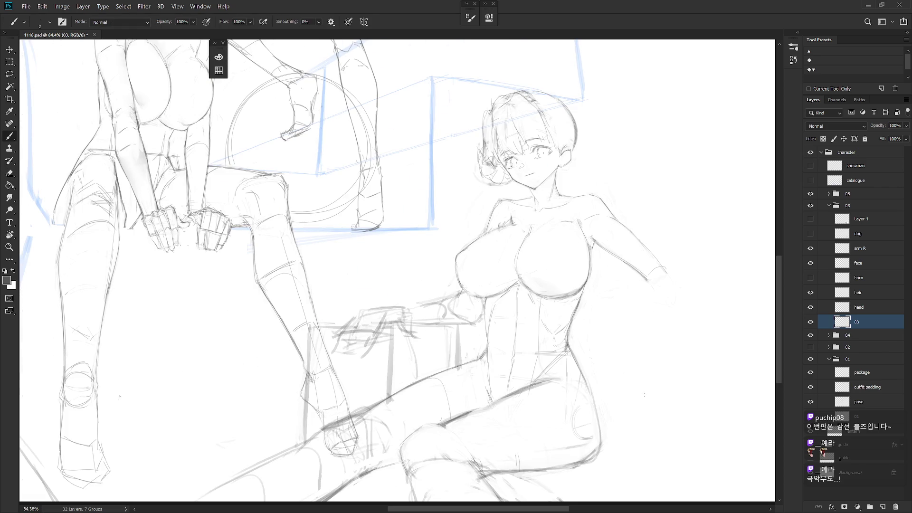
scroll(490, 212, "up", 3)
Erase the rough chest outline and redraw the upper chest curve over several attempts
key("e")
mouse_move(519, 214)
left_mouse_down()
mouse_move(438, 275)
mouse_move(516, 229)
left_mouse_up()
key("b")
key("ctrl+z")
mouse_move(441, 266)
left_mouse_down()
mouse_move(508, 230)
mouse_move(464, 252)
left_mouse_up()
key("ctrl+z")
key("ctrl+z")
key("ctrl+z")
mouse_move(513, 229)
left_mouse_down()
mouse_move(442, 266)
mouse_move(497, 251)
mouse_move(448, 262)
left_mouse_up()
key("ctrl+z")
key("ctrl+z")
key("ctrl+z")
Clean up the upper chest outline using a freehand lasso selection
key("l")
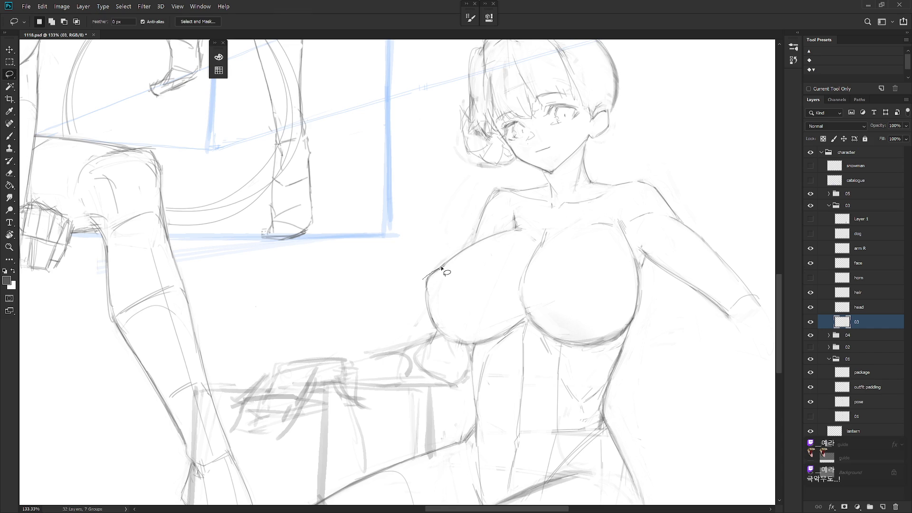
mouse_move(449, 250)
left_mouse_down()
mouse_move(426, 278)
mouse_move(478, 230)
left_mouse_up()
key("ctrl+d")
key("b")
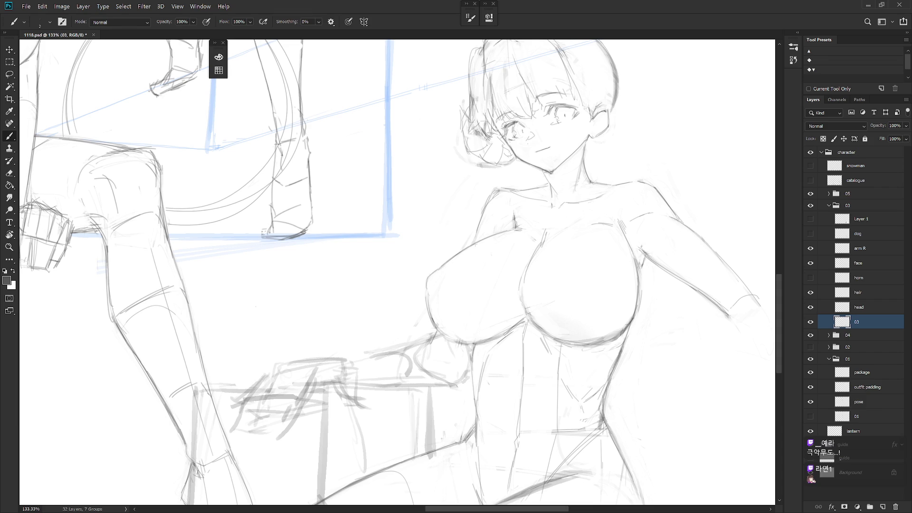
scroll(487, 241, "down", 3)
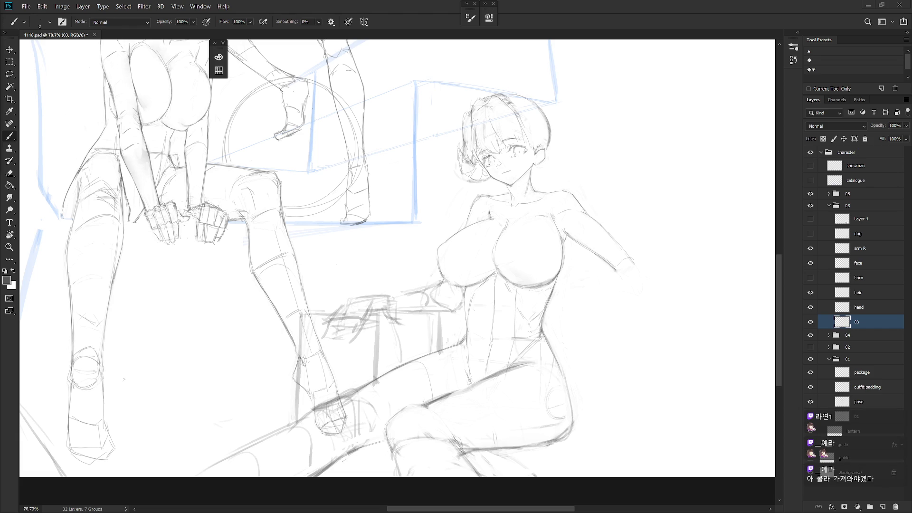
Add a new layer in the character group and set up a black size-150 pencil
left_click(846, 152)
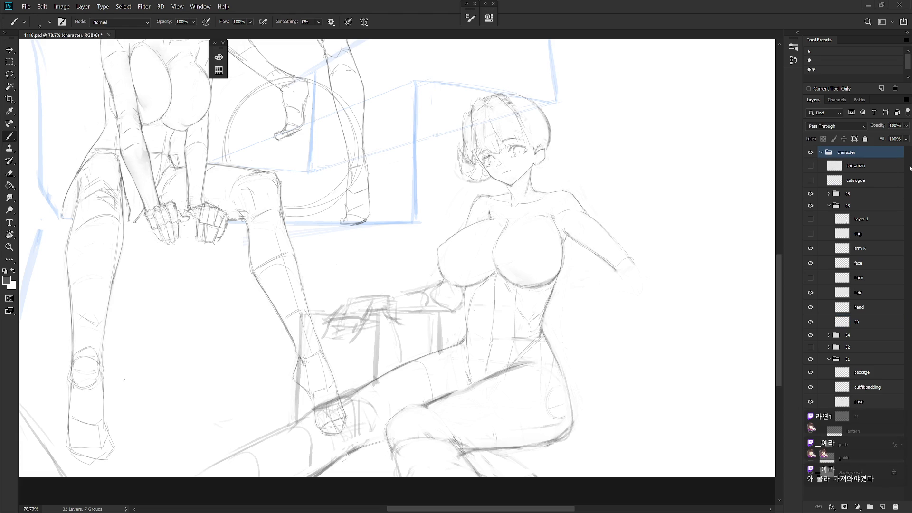
key("ctrl+shift+n")
key("Return")
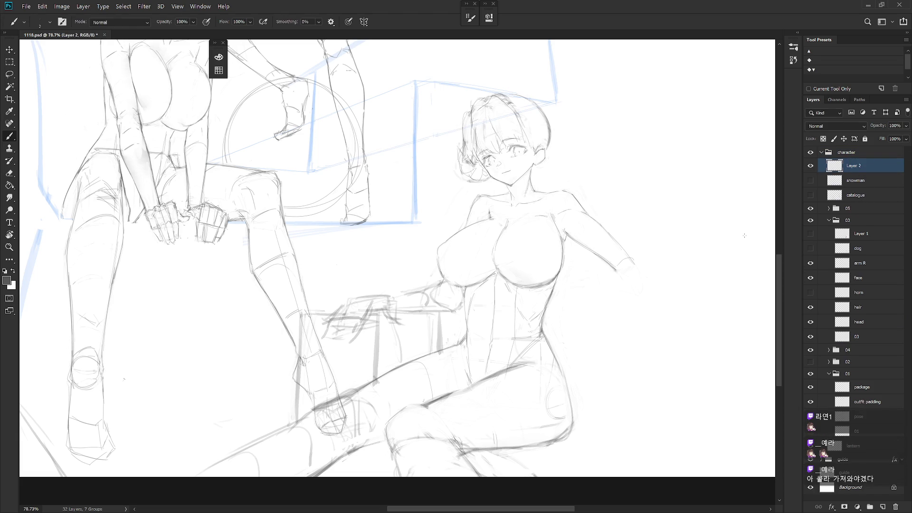
right_click(680, 240)
key("Escape")
key("shift+b")
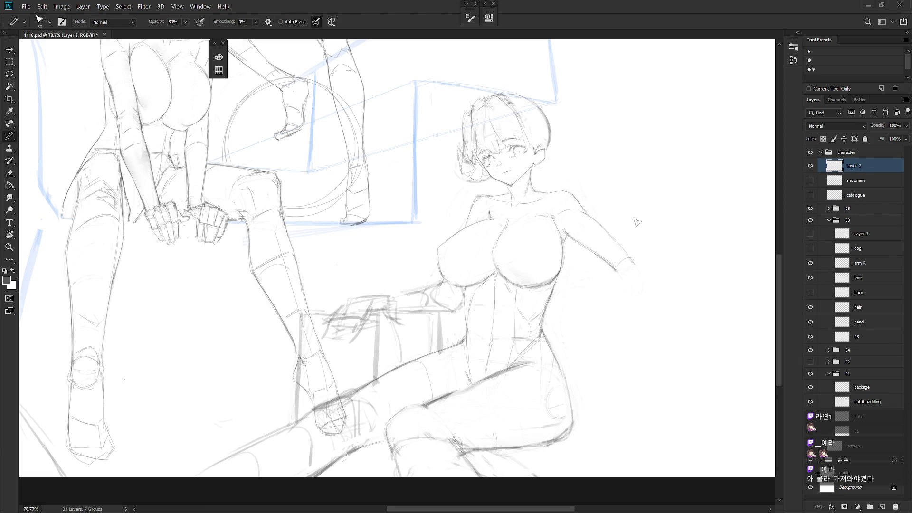
key("x")
key("F6")
key("x")
key("F6")
key("bracketright")
key("bracketright")
key("bracketright")
Hand-letter the word 'Pepsi' beside the girl's head
mouse_move(590, 135)
left_mouse_down()
mouse_move(587, 179)
mouse_move(613, 152)
mouse_move(624, 157)
mouse_move(610, 169)
mouse_move(634, 184)
left_mouse_up()
key("ctrl+z")
key("ctrl+z")
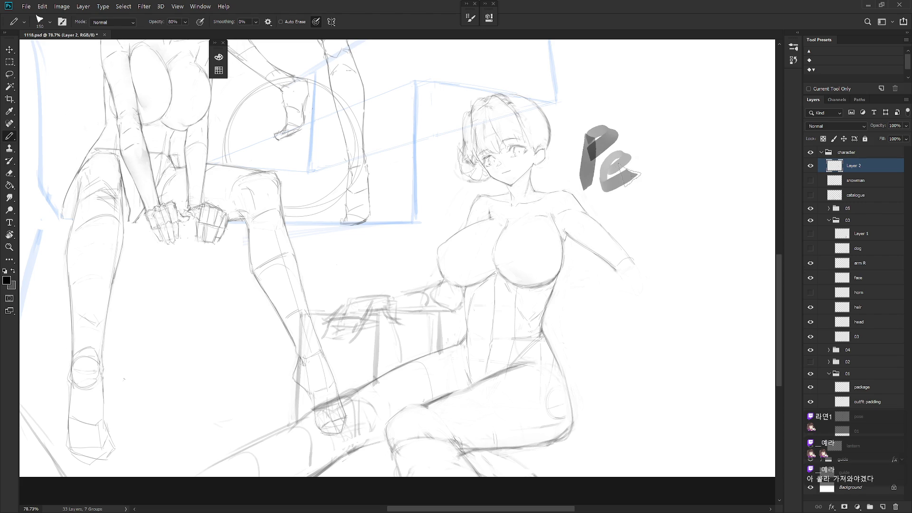
mouse_move(642, 149)
left_mouse_down()
mouse_move(639, 203)
mouse_move(663, 150)
mouse_move(642, 179)
left_mouse_up()
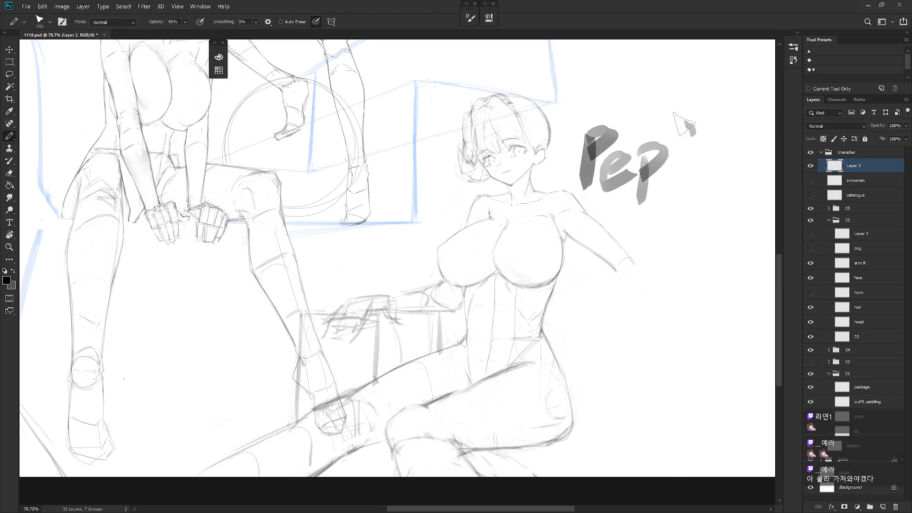
left_click_drag(694, 127, 667, 175)
key("ctrl+z")
left_click_drag(694, 139, 670, 173)
mouse_move(713, 124)
left_mouse_down()
mouse_move(725, 166)
mouse_move(712, 119)
left_mouse_up()
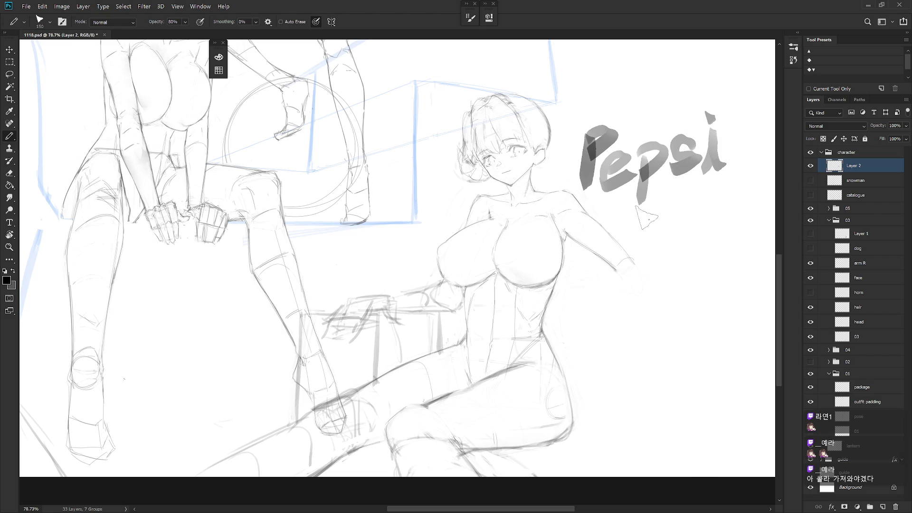
Letter 'zero' below Pepsi and start 'Lime' with L, i and m
mouse_move(635, 219)
left_mouse_down()
mouse_move(637, 259)
mouse_move(675, 238)
mouse_move(665, 230)
mouse_move(690, 228)
mouse_move(704, 248)
mouse_move(703, 228)
mouse_move(705, 247)
left_mouse_up()
key("ctrl+z")
mouse_move(712, 207)
left_mouse_down()
mouse_move(713, 247)
mouse_move(732, 209)
mouse_move(750, 219)
left_mouse_up()
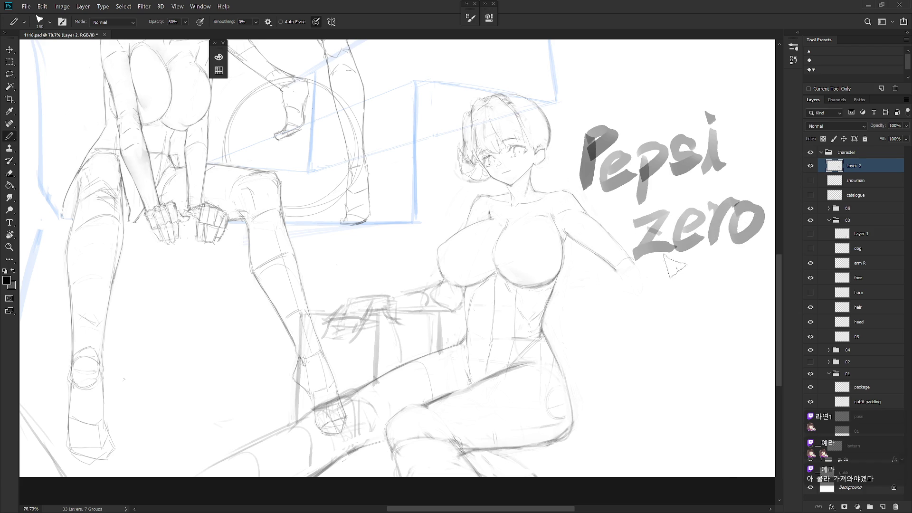
mouse_move(608, 281)
left_mouse_down()
mouse_move(605, 317)
mouse_move(640, 319)
left_mouse_up()
key("ctrl+z")
mouse_move(653, 287)
left_mouse_down()
mouse_move(650, 319)
mouse_move(654, 280)
mouse_move(658, 323)
mouse_move(685, 324)
left_mouse_up()
mouse_move(686, 291)
left_mouse_down()
mouse_move(704, 315)
mouse_move(723, 284)
mouse_move(739, 302)
left_mouse_up()
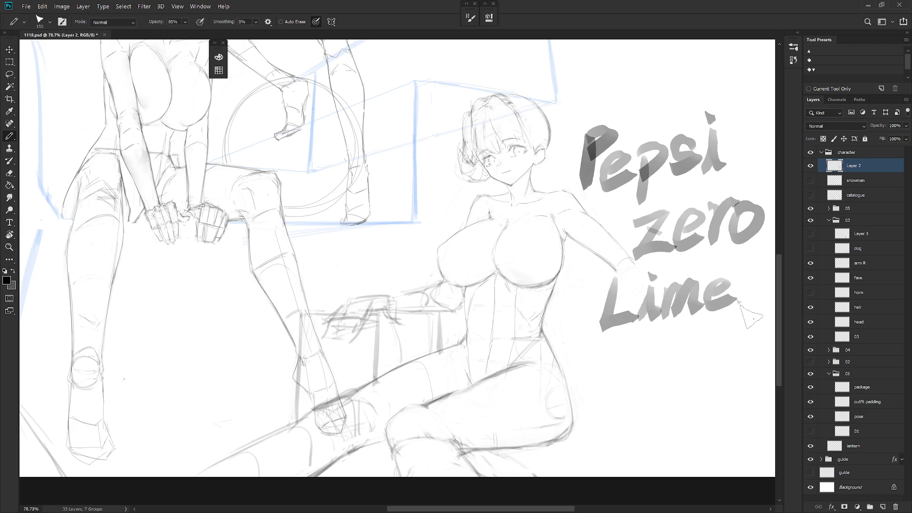
Delete Layer 2 so the 'Pepsi zero Lime' lettering disappears
key("Delete")
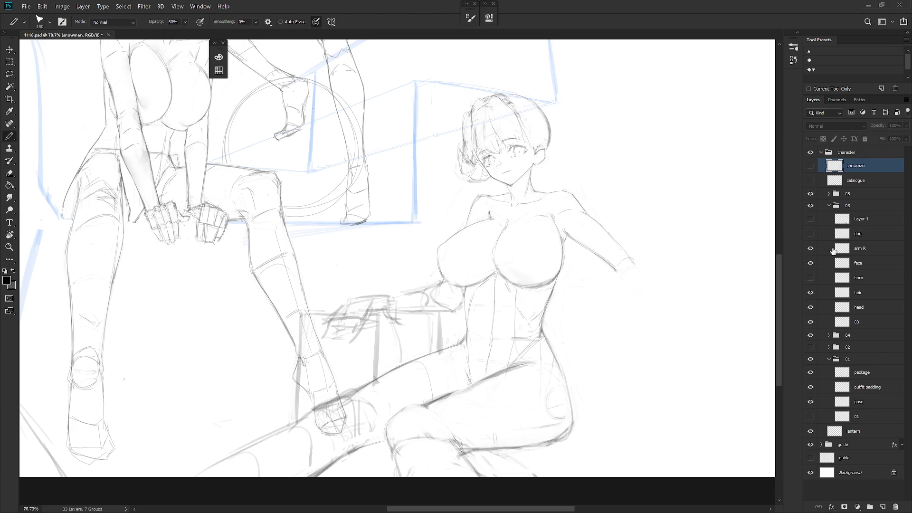
Make the dog sketch, head and horn layers visible
left_click(810, 233)
scroll(616, 347, "down", 3)
key("b")
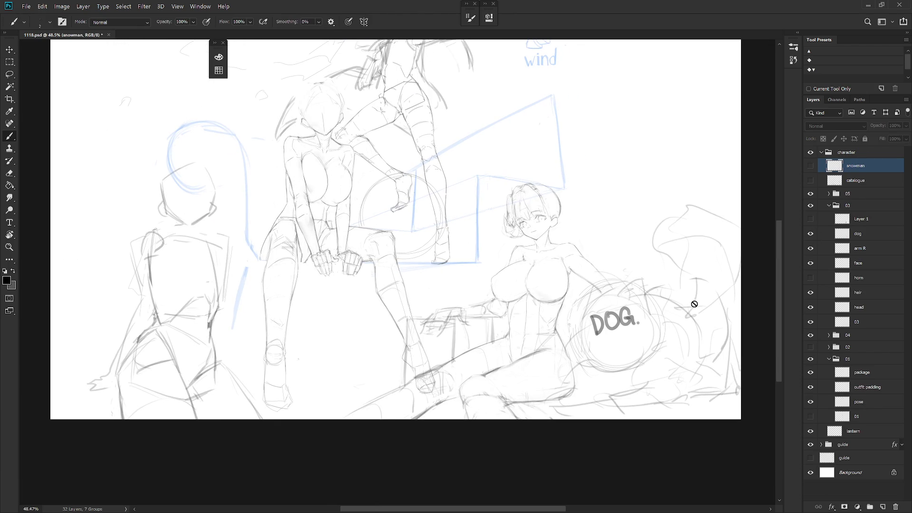
left_click(868, 322)
scroll(593, 363, "down", 2)
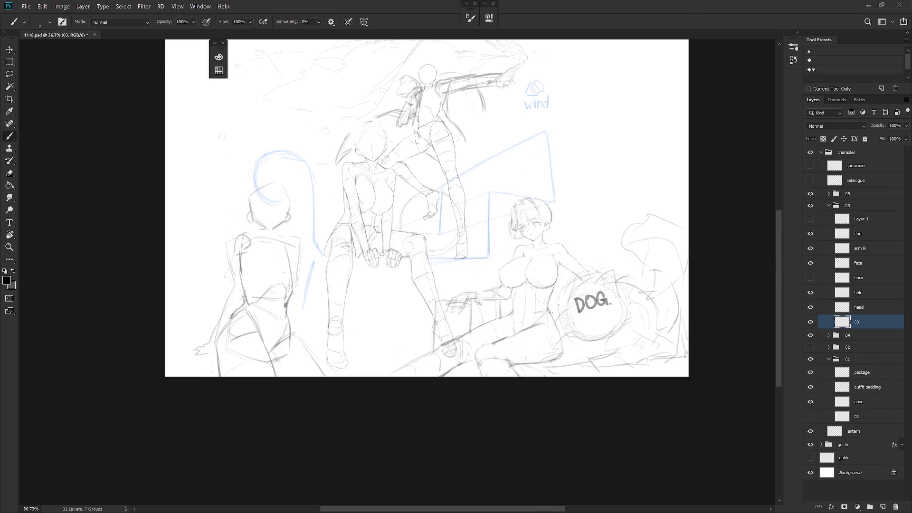
left_click(866, 308)
left_click(811, 308)
left_click(811, 308)
left_click(811, 278)
Select the face, hair, horn and head layers together and put them into free transform
left_click(874, 280, "shift")
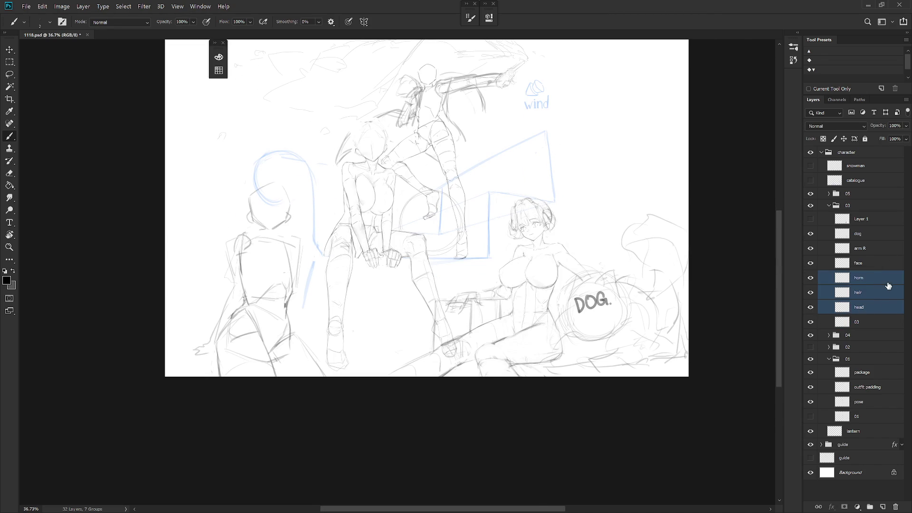
left_click(867, 263)
left_click(867, 308, "shift")
scroll(574, 198, "up", 5)
key("ctrl+t")
Rotate the head layers about 10° clockwise, nudge them up-right, and commit
left_click_drag(583, 165, 597, 180)
left_click_drag(551, 259, 551, 256)
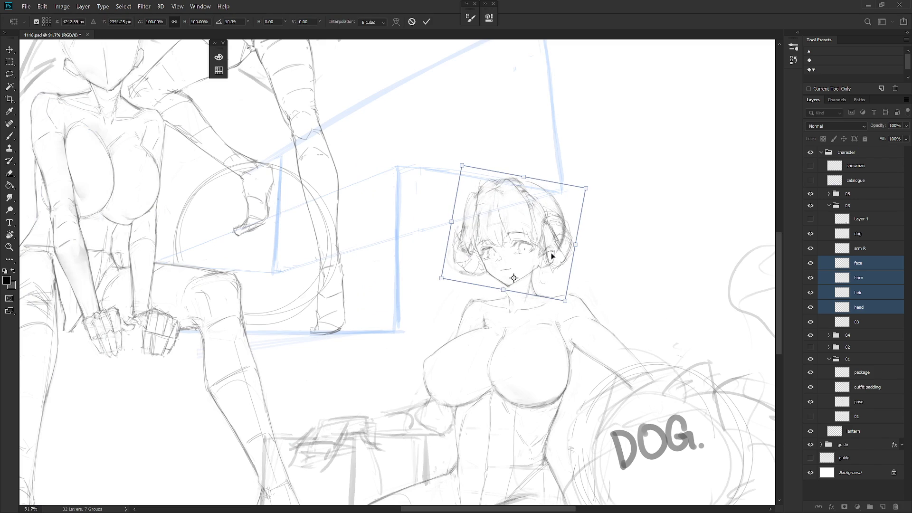
key("Return")
key("b")
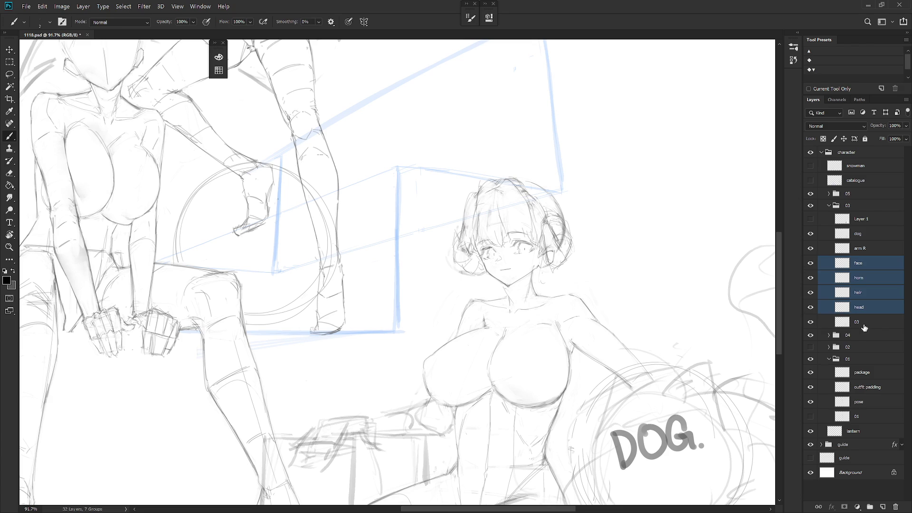
Rotate the neck on the 03 layer about 7° to meet the tilted head
left_click(859, 323)
key("l")
mouse_move(536, 300)
left_mouse_down()
mouse_move(536, 282)
mouse_move(505, 284)
mouse_move(513, 305)
mouse_move(523, 303)
left_mouse_up()
key("ctrl+t")
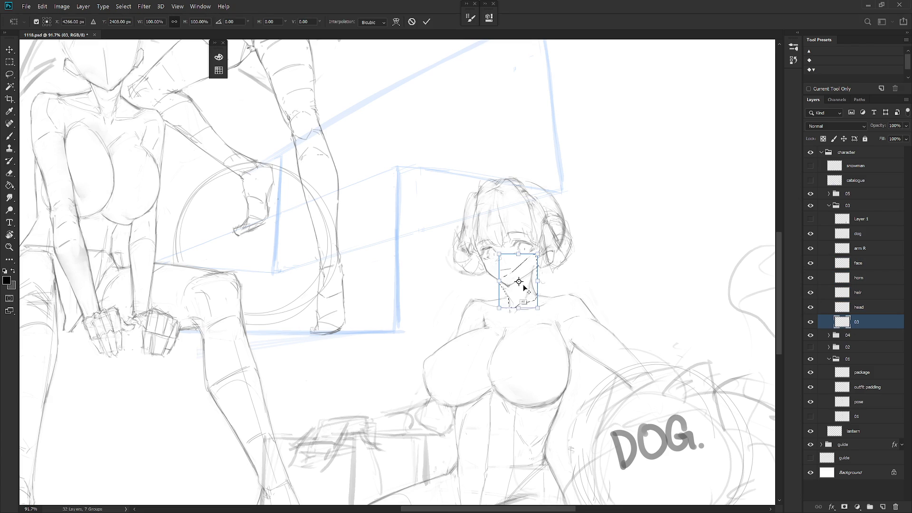
left_click_drag(540, 260, 552, 257)
key("Return")
key("ctrl+d")
scroll(565, 290, "down", 5)
scroll(579, 285, "up", 3)
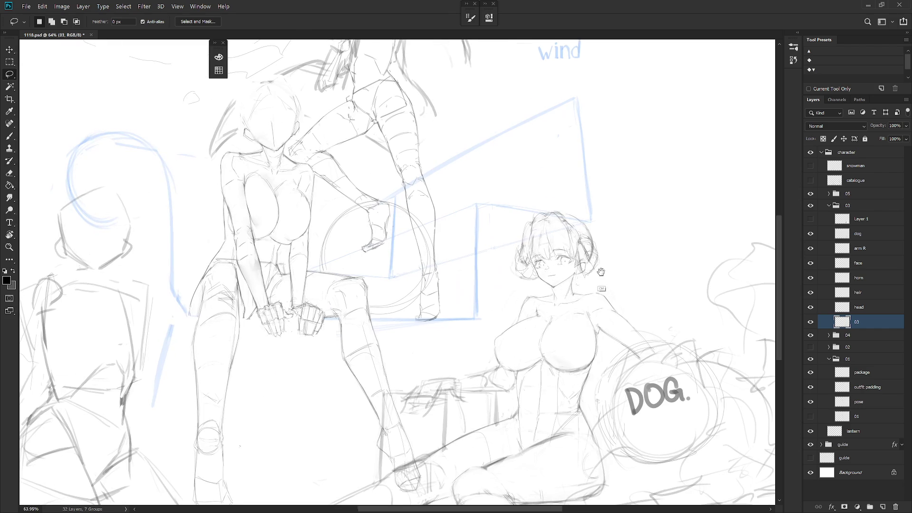
key("b")
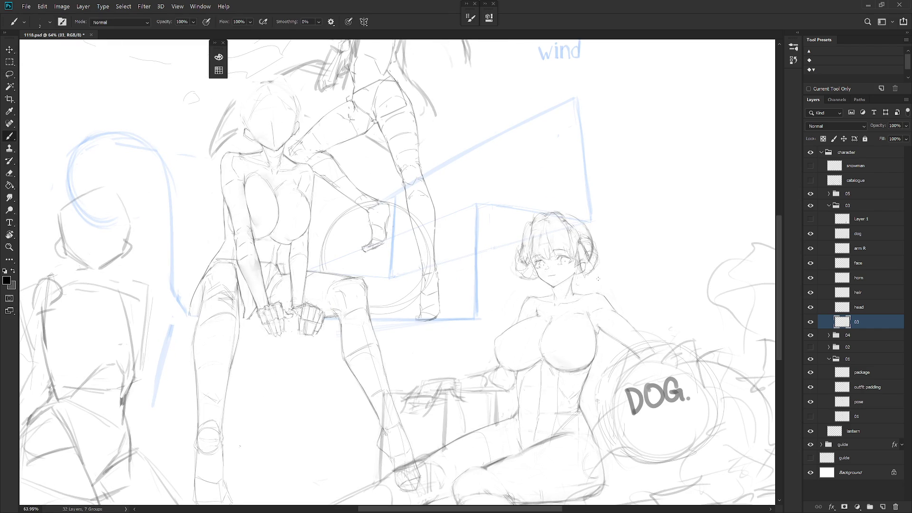
Group the face, horn, hair and head layers and hide the group
left_click(811, 307)
left_click(810, 307)
left_click(811, 307)
left_click(859, 307)
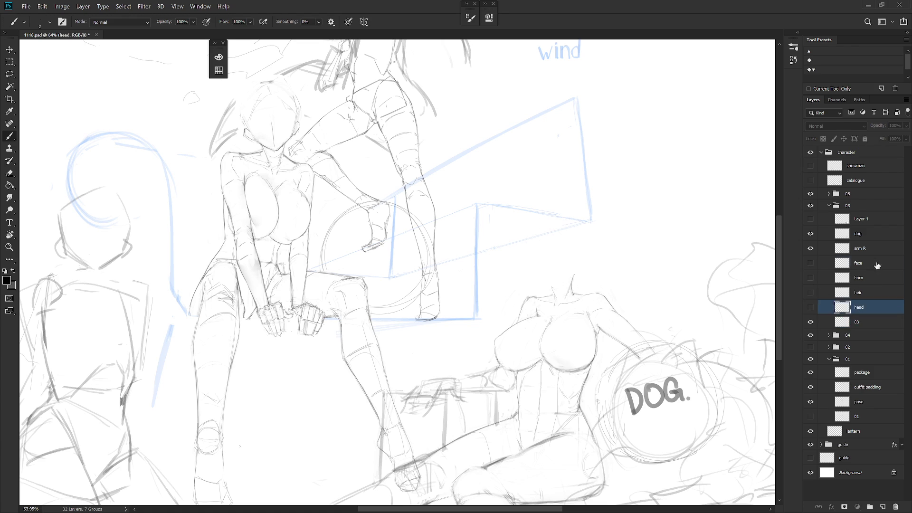
left_click(859, 263, "shift")
key("ctrl+g")
left_click(838, 262)
left_click(811, 319)
left_click(810, 262)
Rename the group to 'head A' and add a new empty layer
double_click(860, 261)
type("hea")
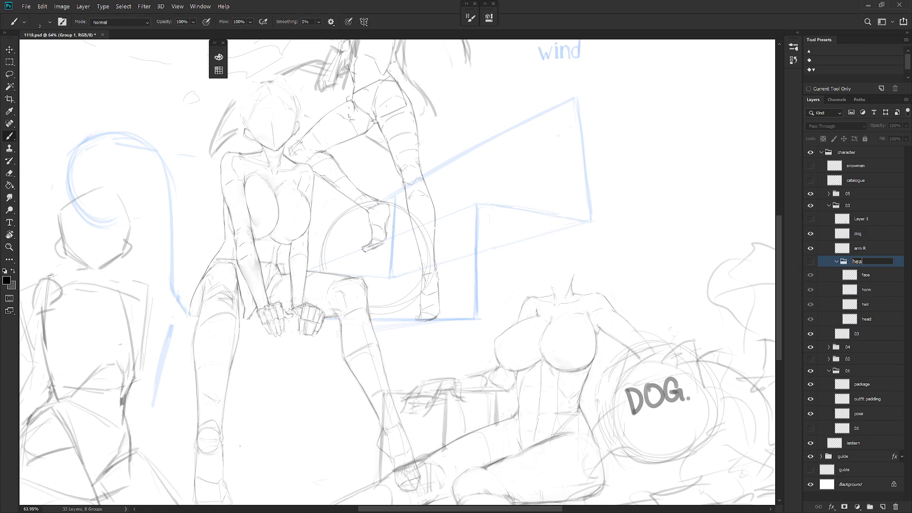
type("d A")
key("Return")
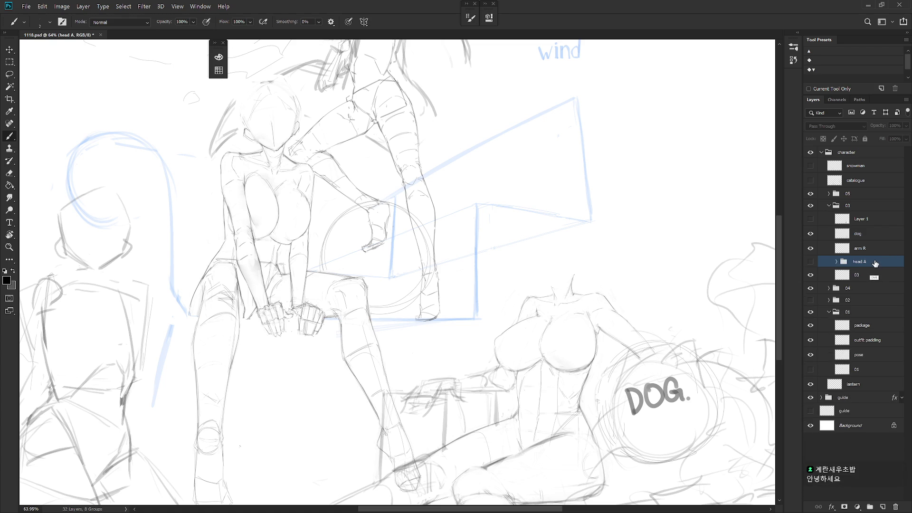
key("ctrl+shift+n")
key("Return")
scroll(527, 200, "down", 1)
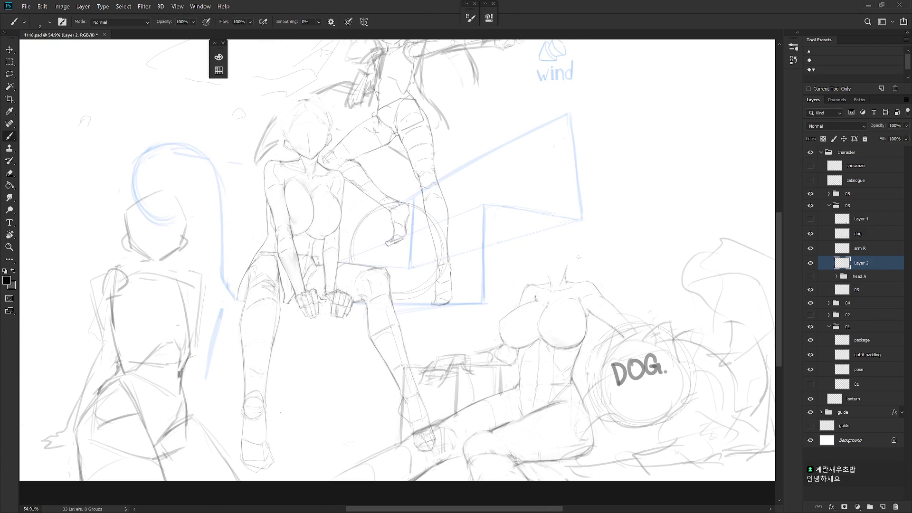
In grey, sketch the outline and left side of the reclining girl's new head
left_click(578, 235, "alt")
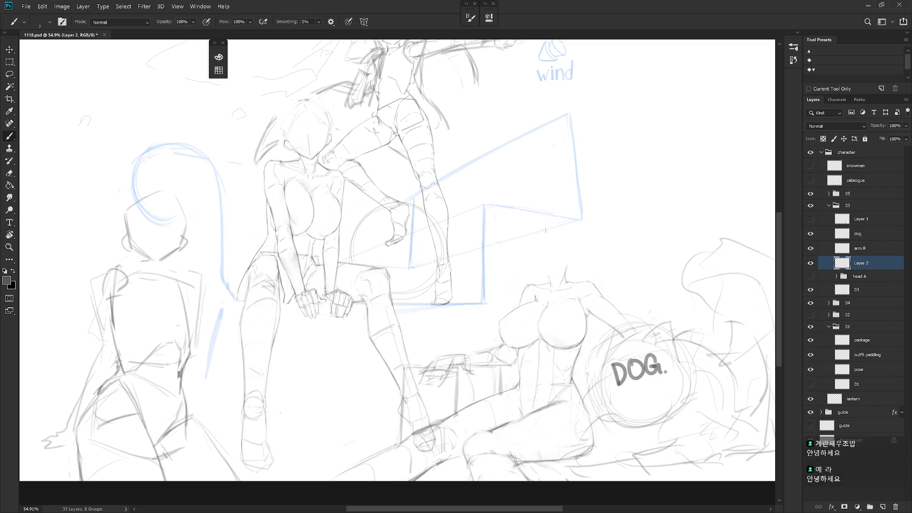
left_click_drag(558, 225, 576, 243)
key("e")
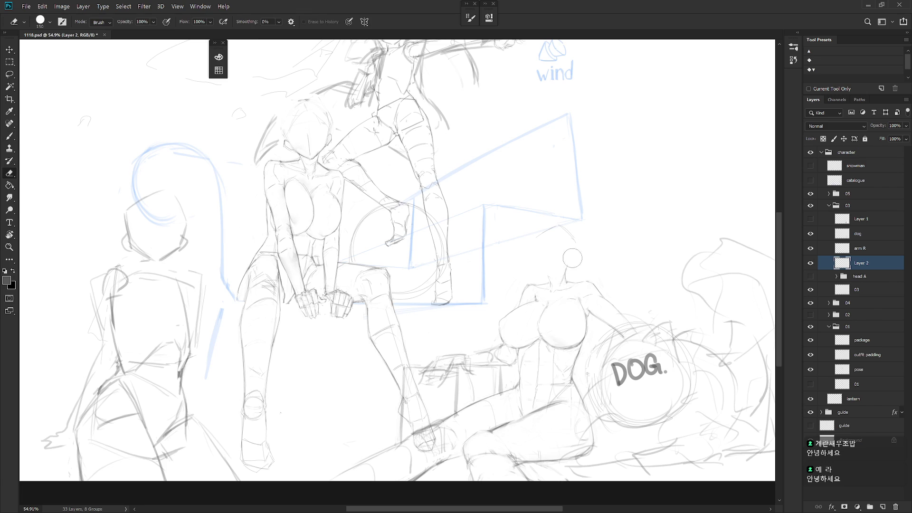
key("b")
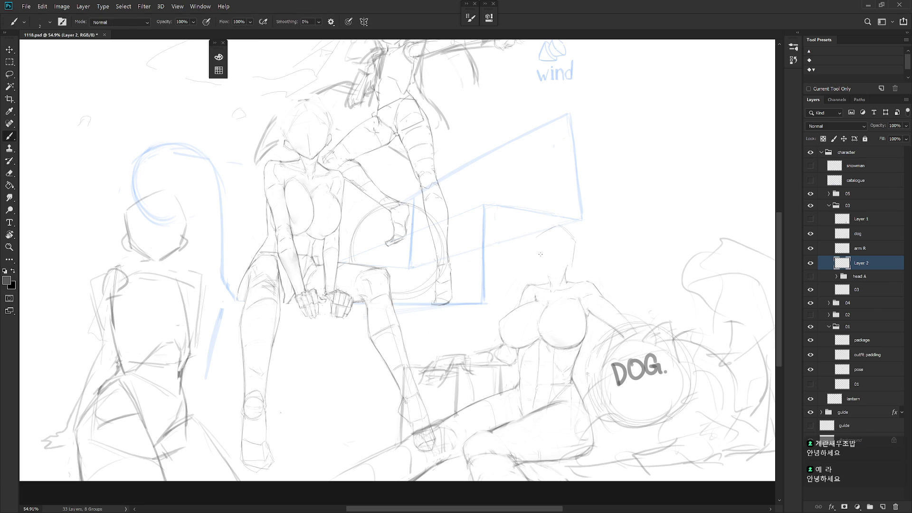
left_click_drag(533, 243, 538, 263)
Draw a short guide line across the new face on the sketch layer
left_click(866, 294)
key("e")
key("ctrl+z")
key("b")
left_click_drag(554, 255, 563, 256)
scroll(555, 251, "up", 1)
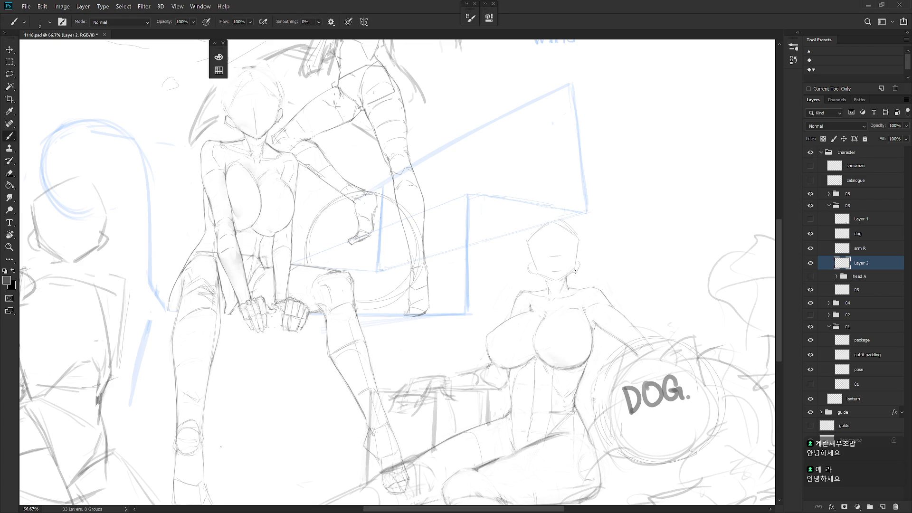
Move the new head sketch onto the girl's neck and scale it to about 119%
key("l")
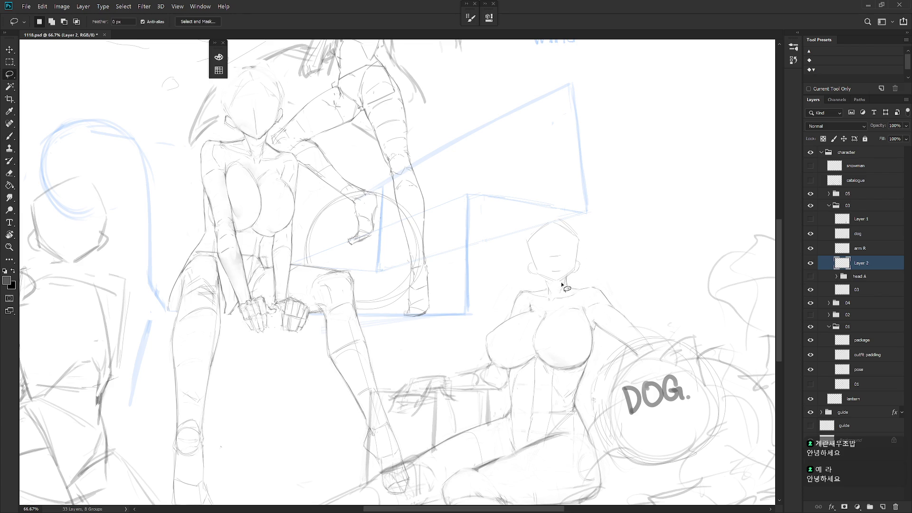
key("v")
left_click_drag(577, 259, 585, 258)
scroll(589, 259, "down", 5)
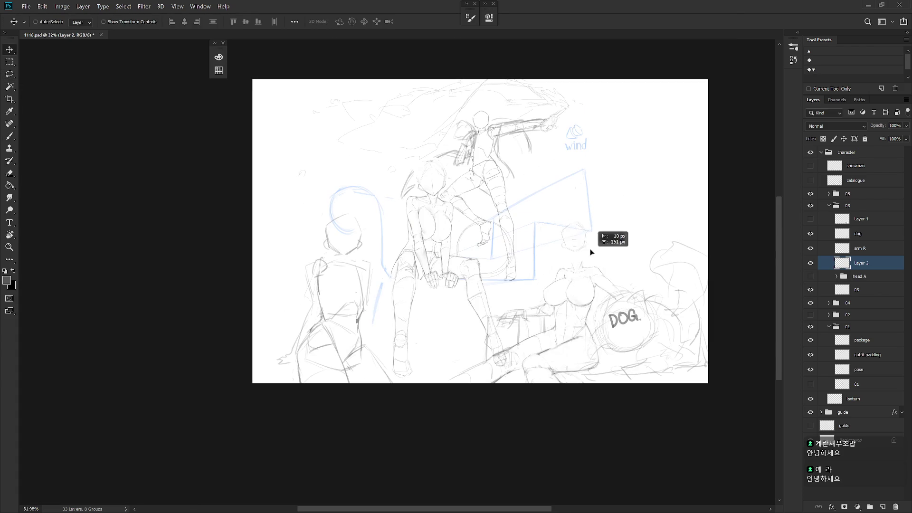
left_click_drag(578, 263, 575, 262)
left_click_drag(591, 218, 596, 209)
key("Return")
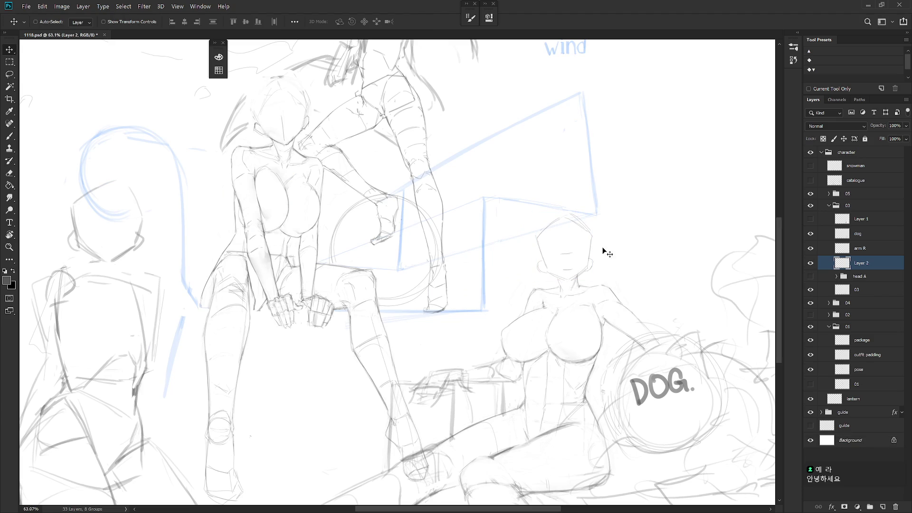
scroll(618, 313, "down", 5)
key("b")
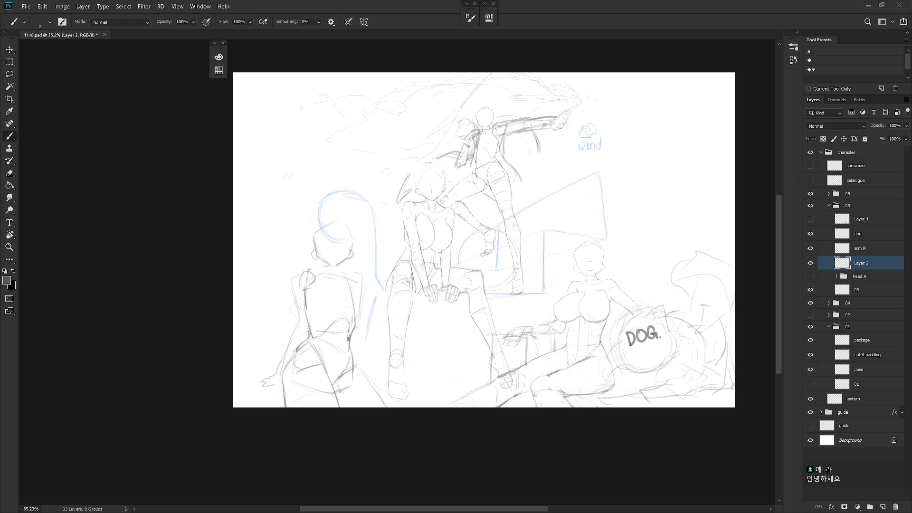
Toggle the dog layer off and on to check it, then zoom in on the DOG circle
left_click(811, 233)
left_click(810, 233)
left_click(644, 322)
scroll(712, 285, "right", 2)
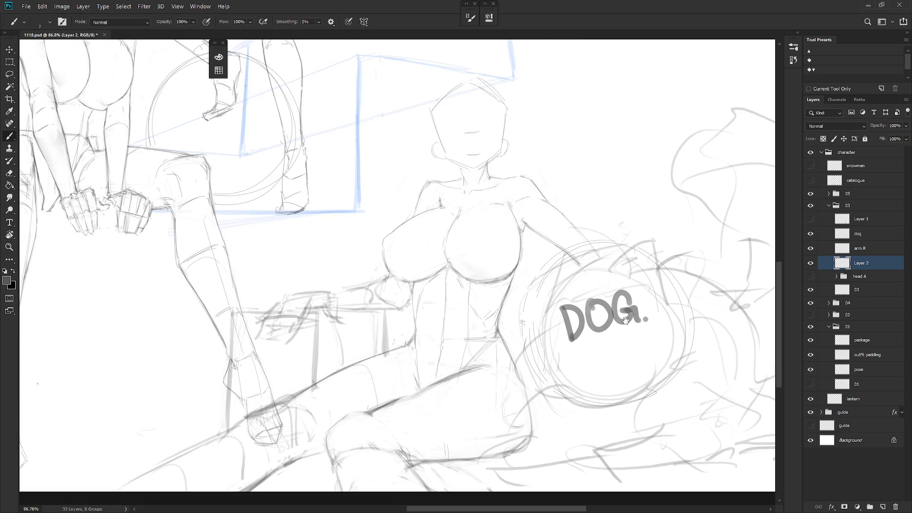
On the dog layer, lasso the DOG lettering inside the circle and delete it
left_click(879, 236)
key("l")
mouse_move(543, 331)
left_mouse_down()
mouse_move(509, 309)
mouse_move(515, 341)
left_mouse_up()
key("ctrl+d")
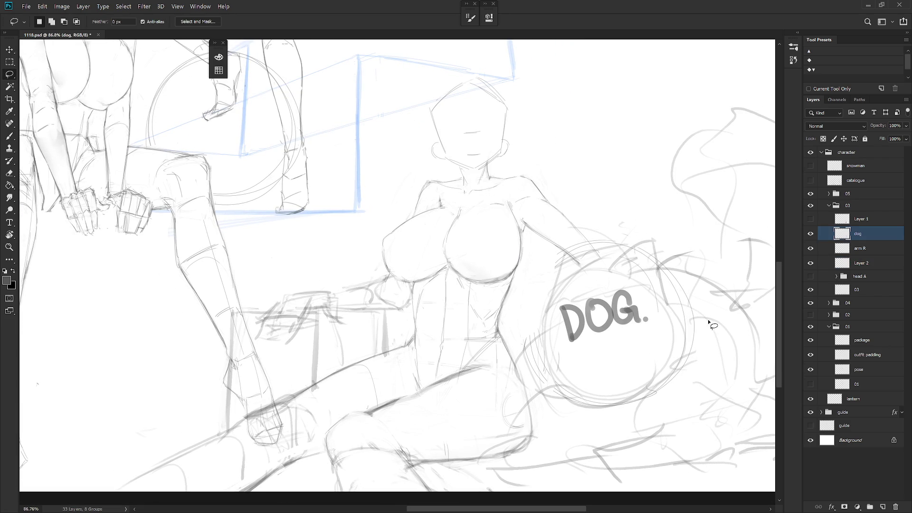
mouse_move(595, 372)
left_mouse_down()
mouse_move(658, 309)
mouse_move(563, 298)
mouse_move(532, 363)
mouse_move(567, 384)
left_mouse_up()
key("Delete")
key("ctrl+d")
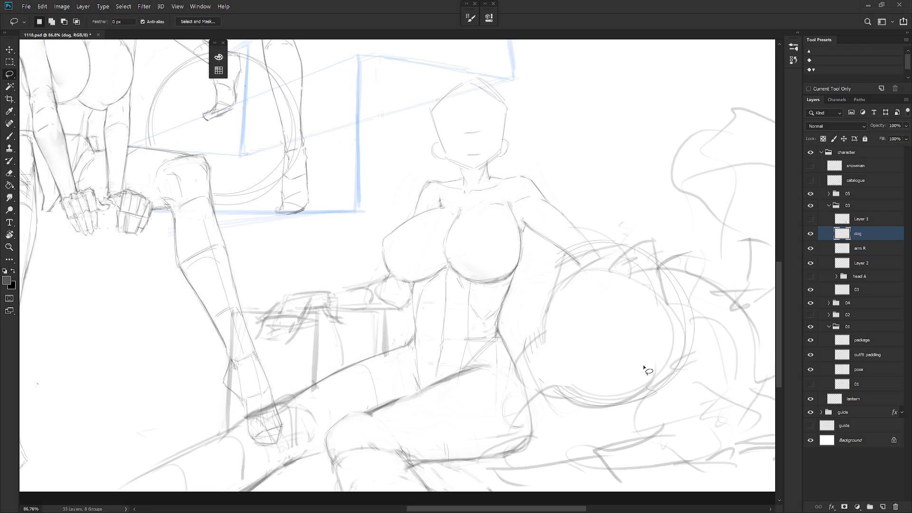
scroll(642, 369, "down", 3)
key("b")
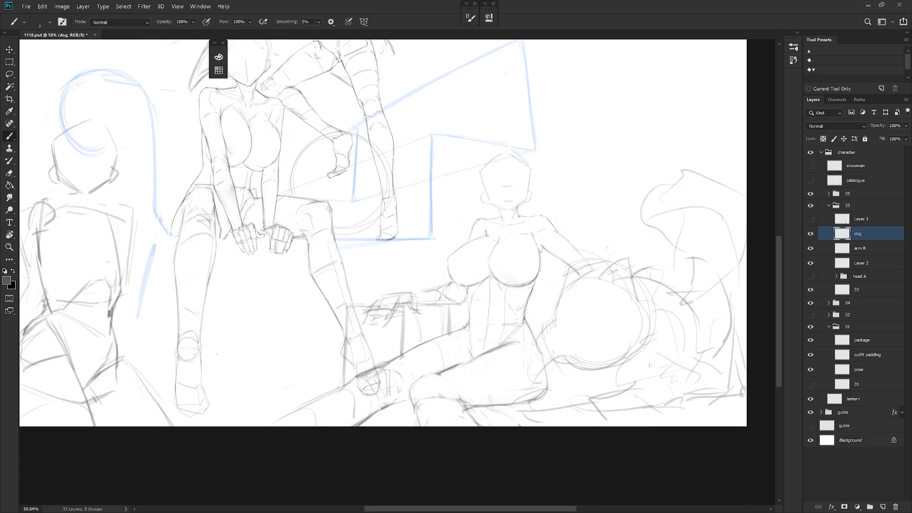
Compare the sketch against Layer 1's painted dog reference, then hide it
left_click(810, 219)
left_click(811, 219)
left_click(811, 219)
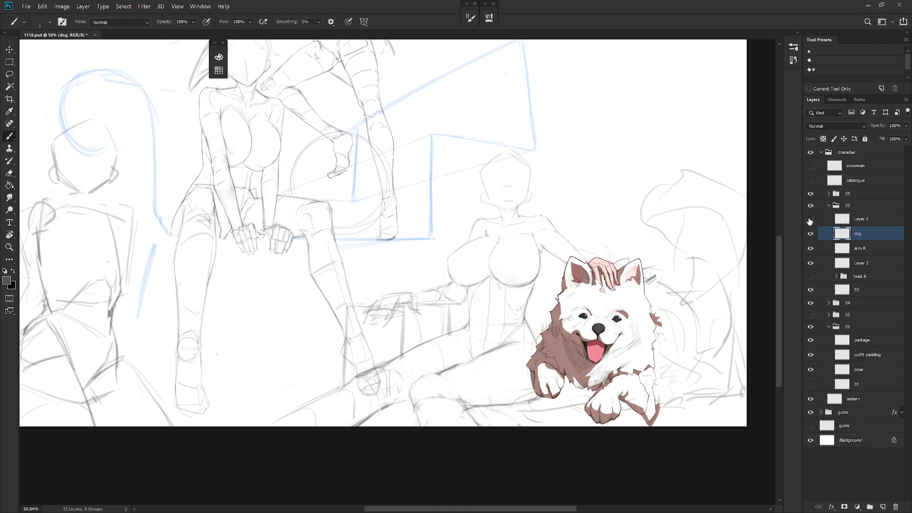
left_click(810, 219)
Rough in fur strokes on the dog circle, alternating brush and eraser, then reveal the painted reference
key("e")
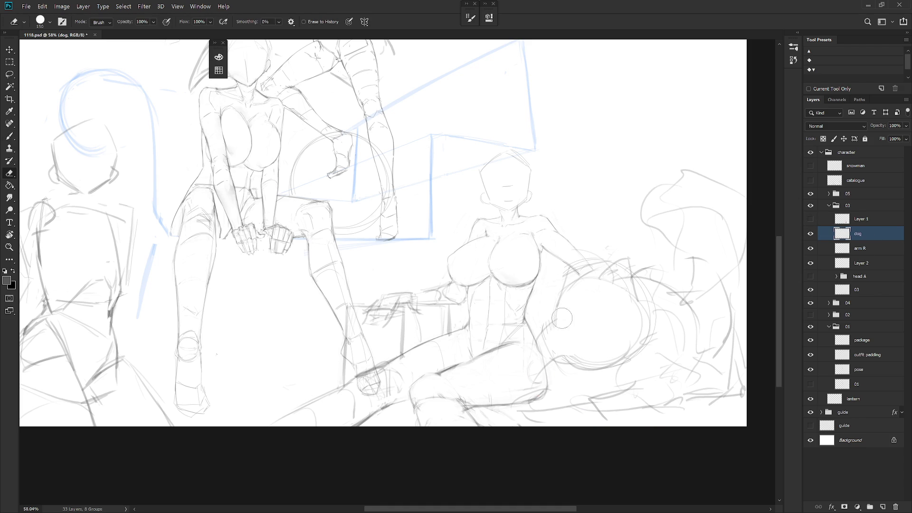
key("b")
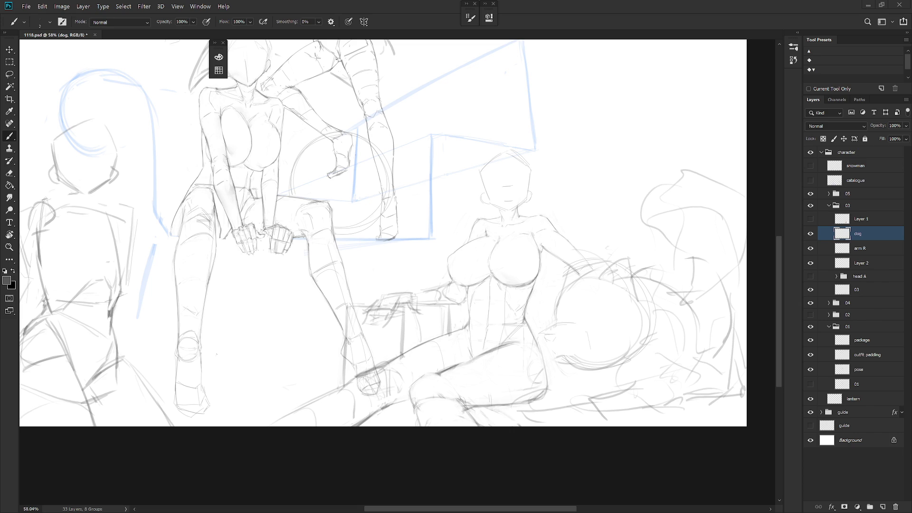
key("e")
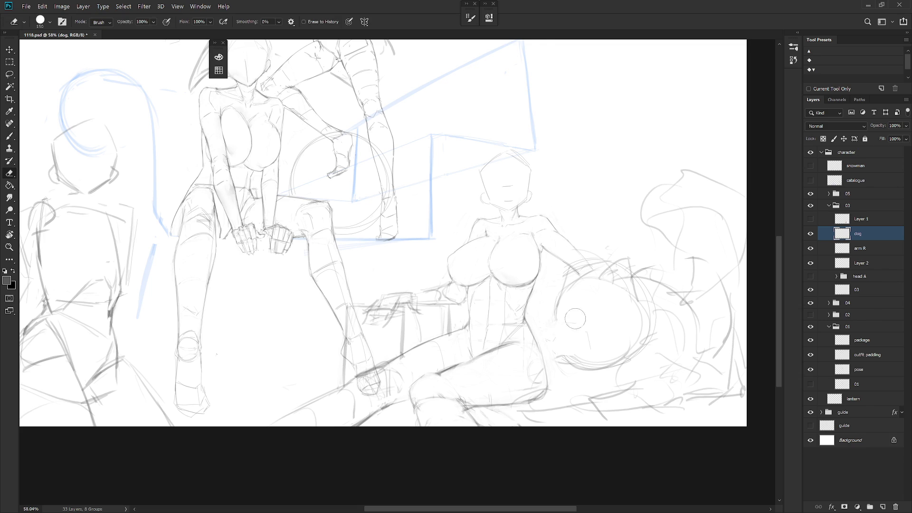
key("b")
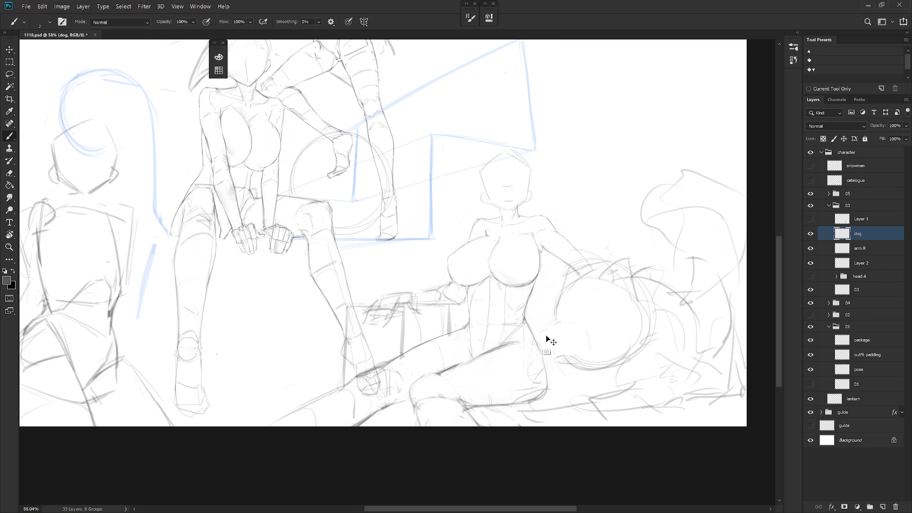
key("e")
key("b")
key("e")
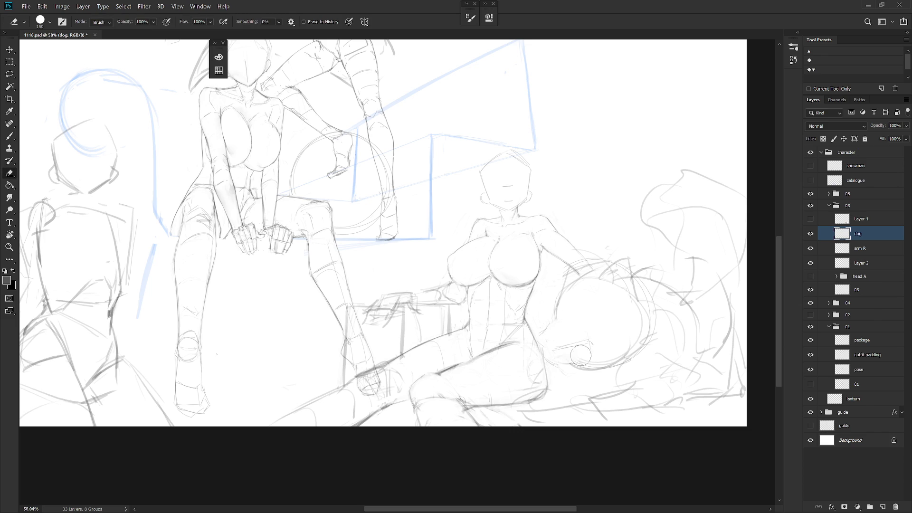
key("b")
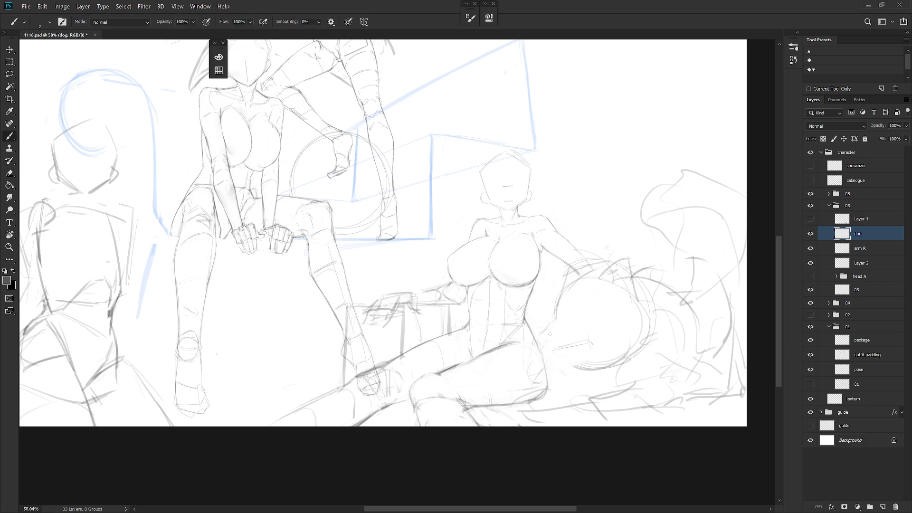
left_click_drag(554, 354, 582, 351)
left_click(811, 219)
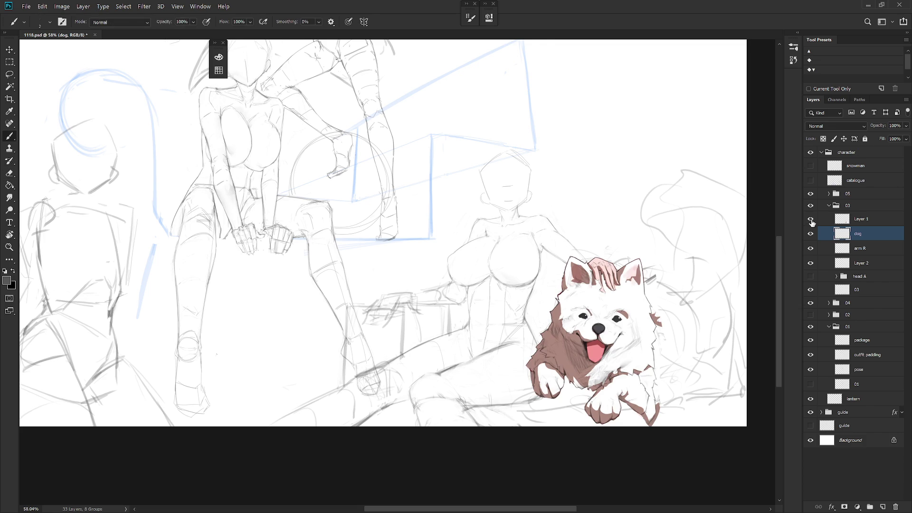
With the reference hidden, sketch the dog's head, erasing stray short strokes along the way
left_click(811, 219)
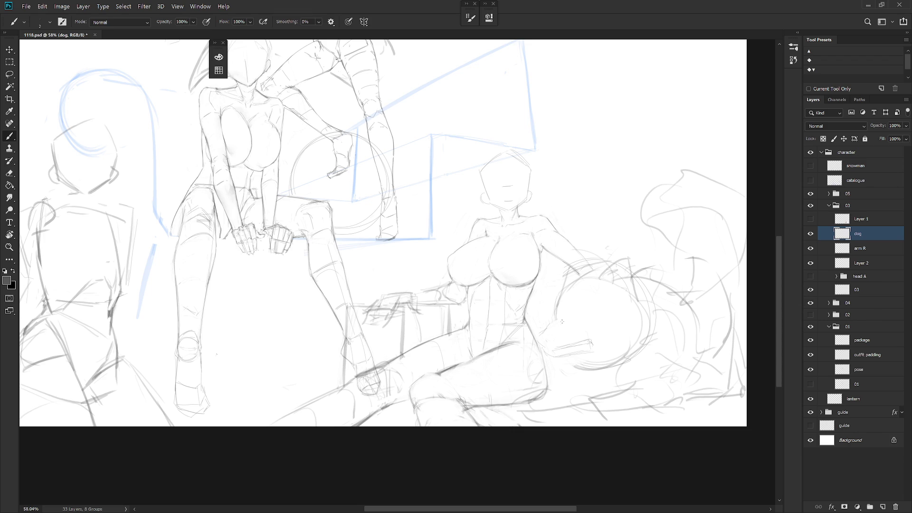
key("e")
mouse_move(590, 347)
left_mouse_down()
mouse_move(570, 344)
mouse_move(582, 344)
left_mouse_up()
key("b")
key("e")
key("b")
key("e")
key("b")
key("e")
key("b")
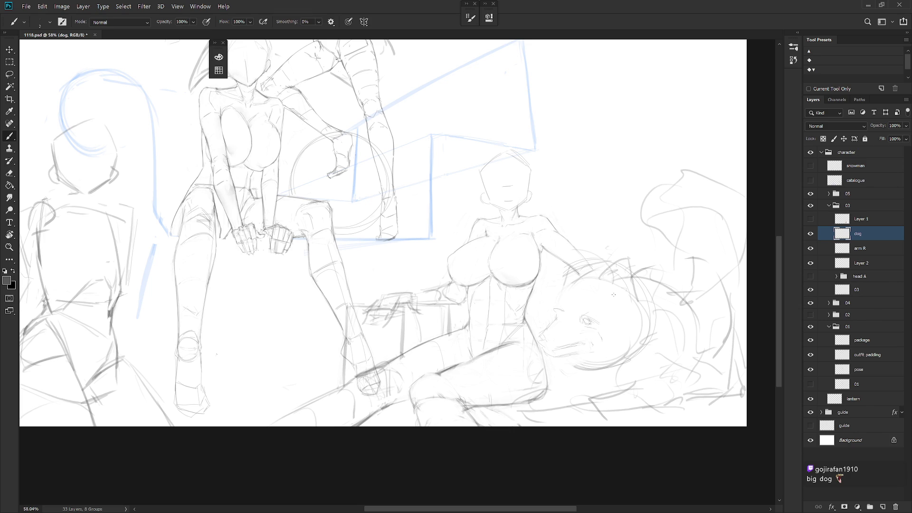
Clean up the small eye marks and draw a dark line down the dog's head
key("e")
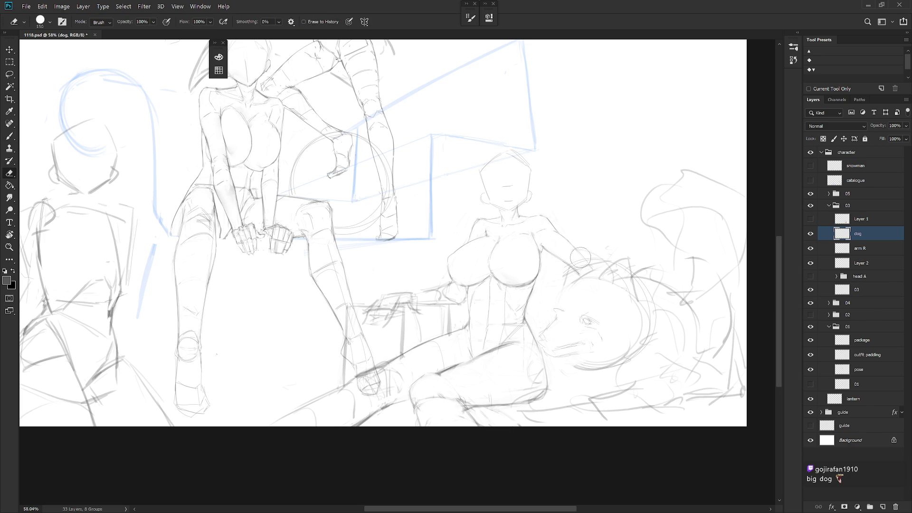
key("b")
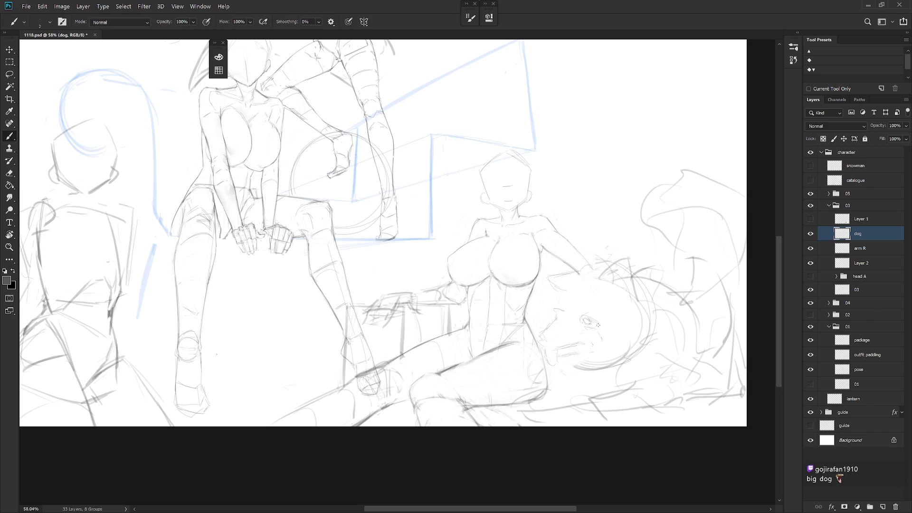
key("e")
left_click_drag(592, 318, 582, 318)
key("ctrl+z")
key("ctrl+shift+z")
key("e")
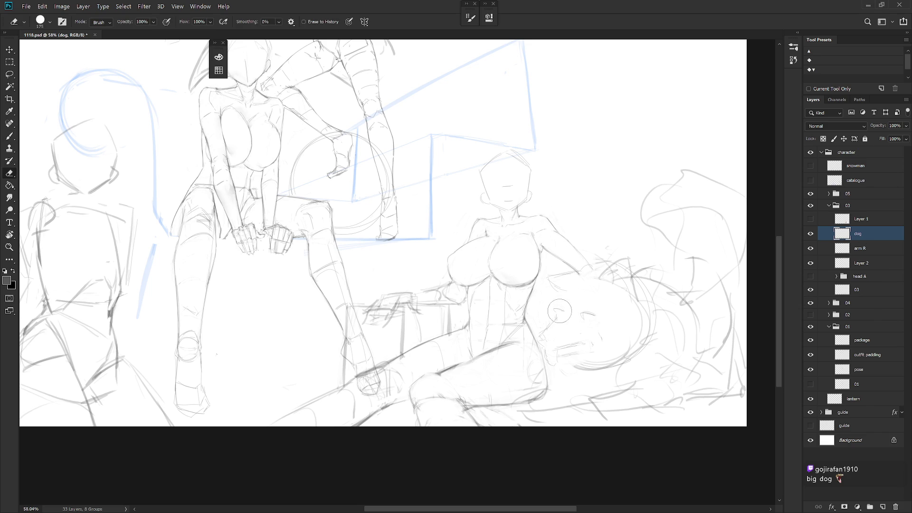
key("b")
key("e")
key("b")
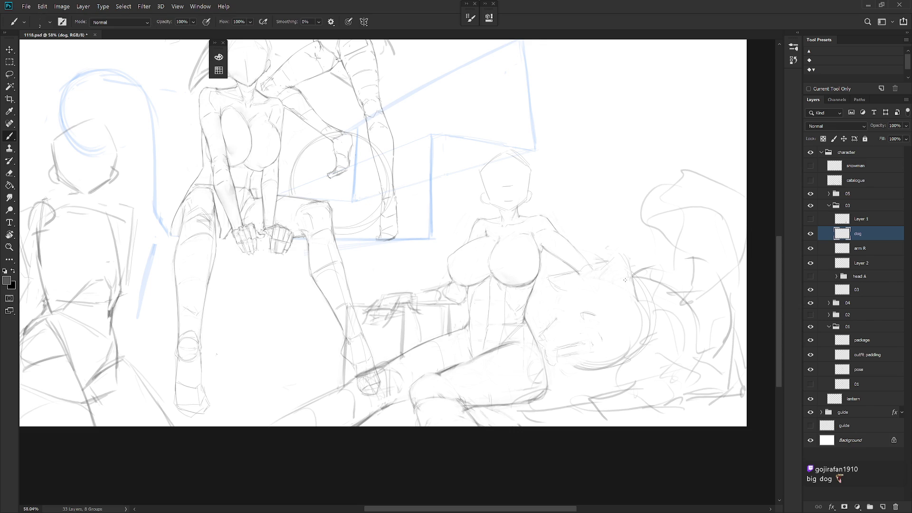
left_click_drag(613, 258, 634, 292)
Firm up the dog's eye with small hard-edged pencil strokes, then return to the soft brush
key("shift+b")
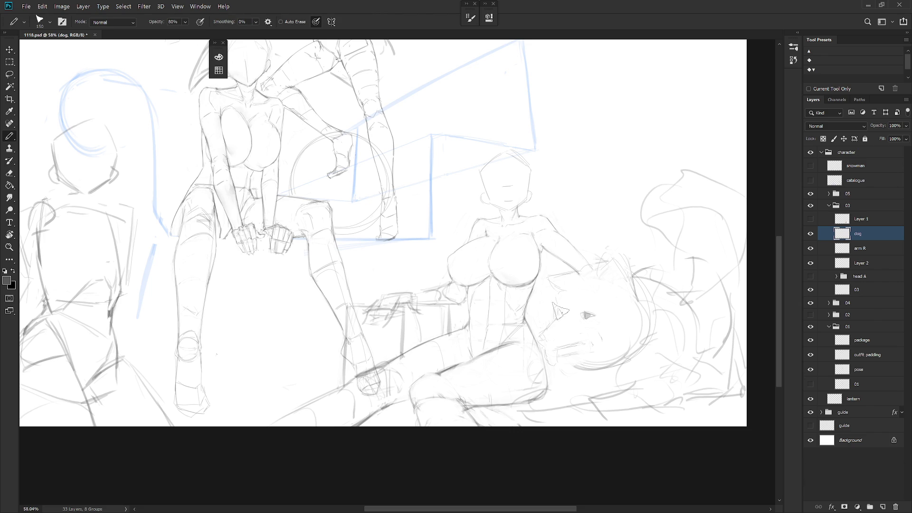
key("shift+b")
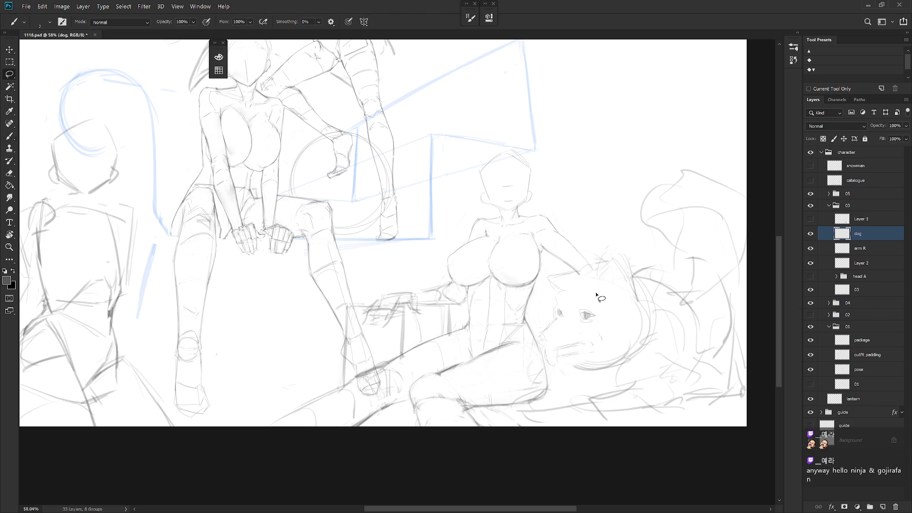
Add a short dark stroke at the dog's eye and compare it with the coloured reference dog
key("l")
scroll(592, 309, "up", 5)
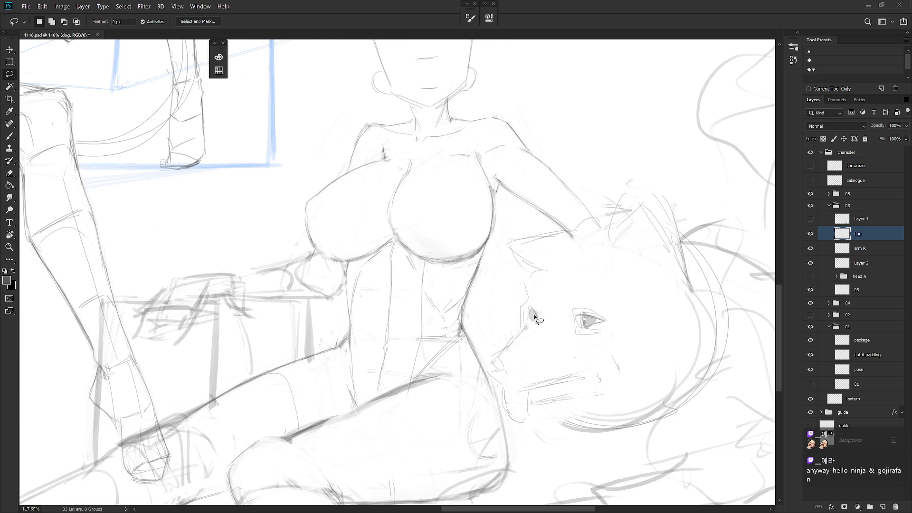
key("b")
left_click_drag(526, 308, 534, 315)
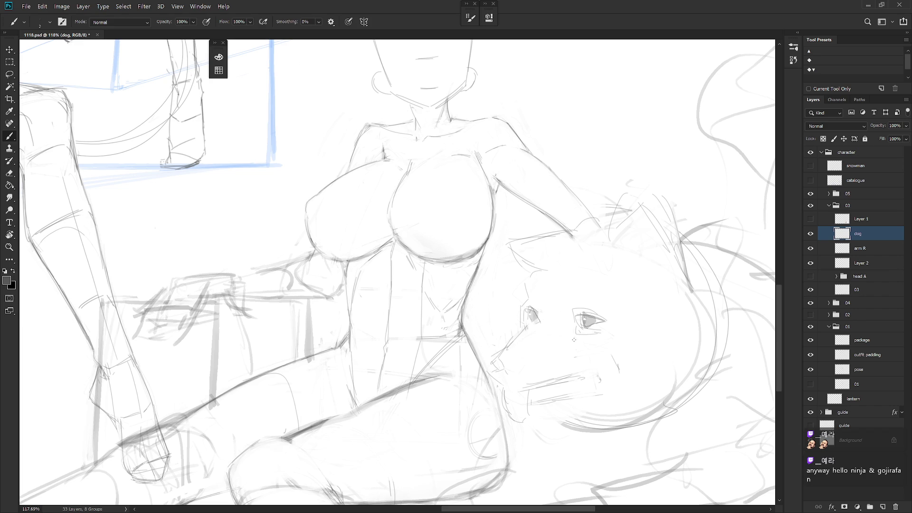
scroll(571, 333, "down", 3, "alt")
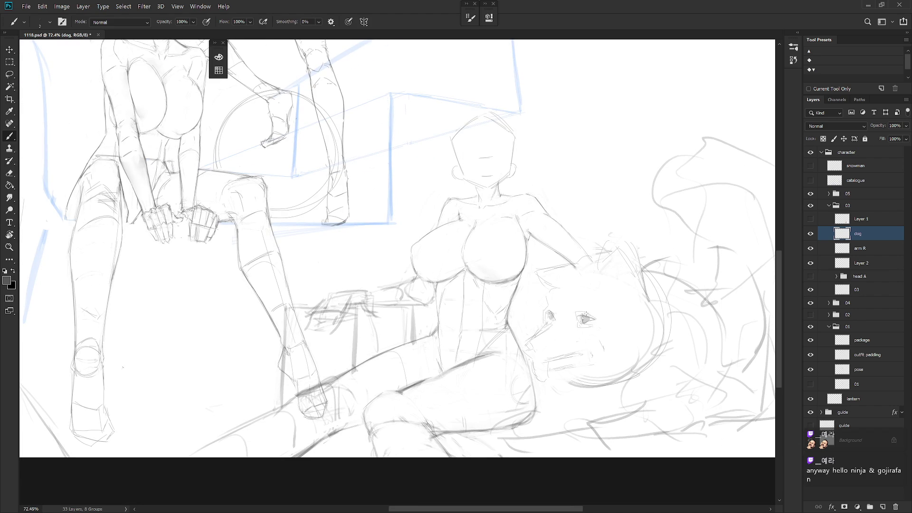
left_click(811, 218)
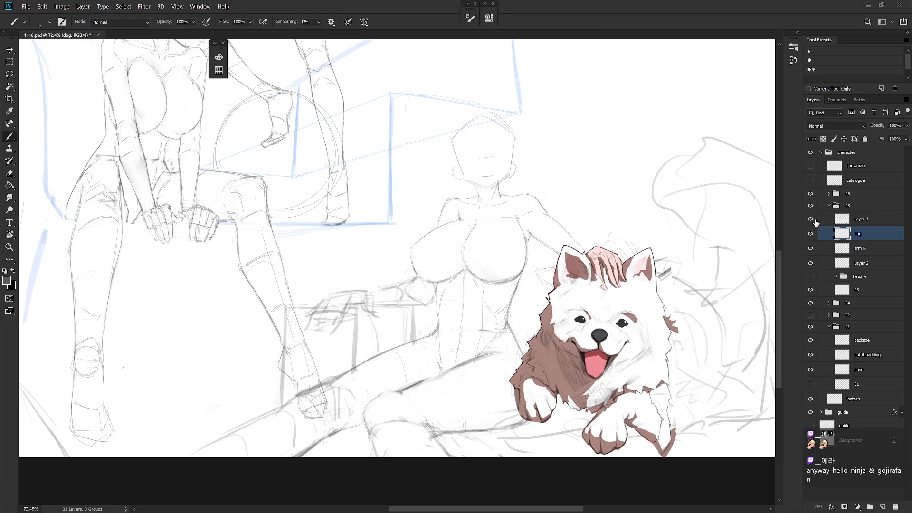
left_click(810, 219)
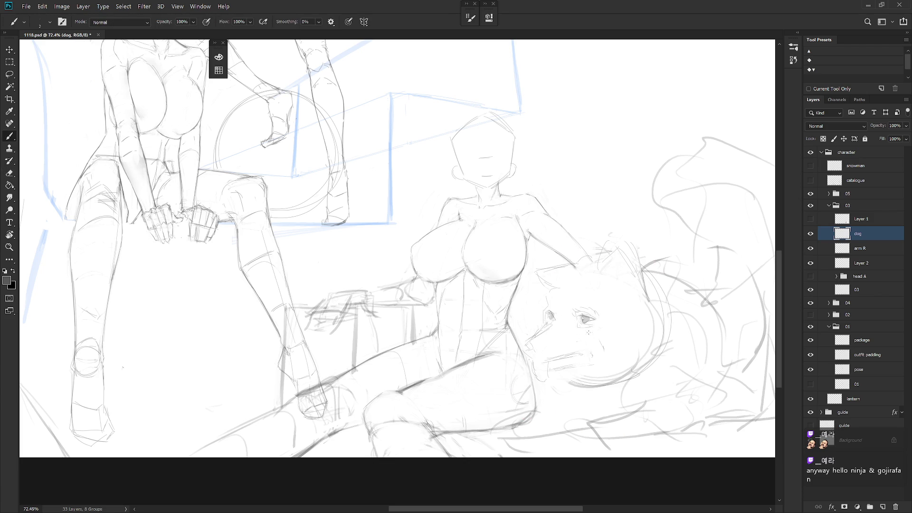
Lasso the dog's eye and reshape it with Free Transform
key("l")
left_click_drag(584, 335, 589, 338)
key("ctrl+t")
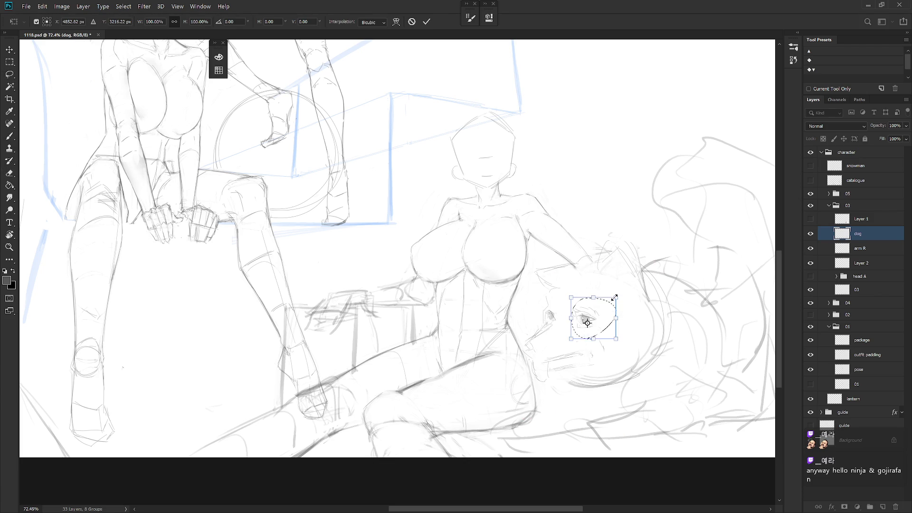
key("Return")
key("ctrl+d")
Extend the dog's upper eyelid toward the outer corner and check it against the reference
key("b")
key("e")
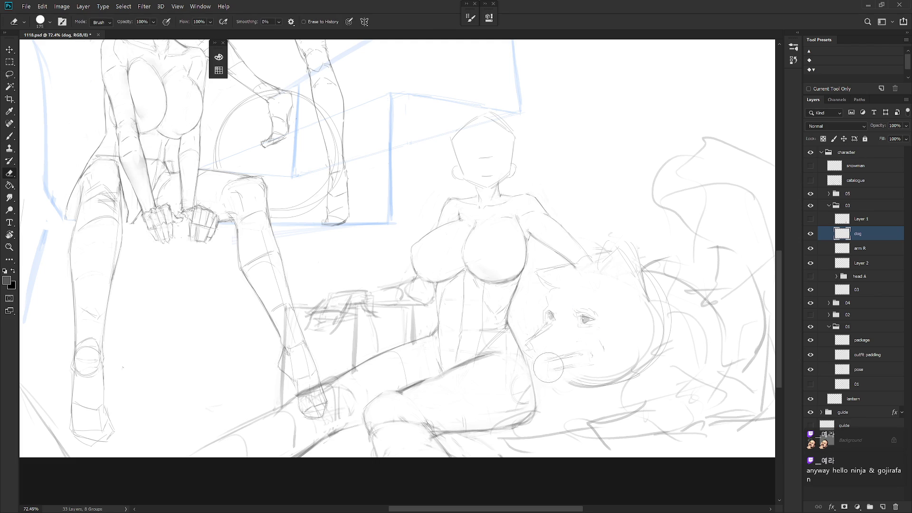
key("b")
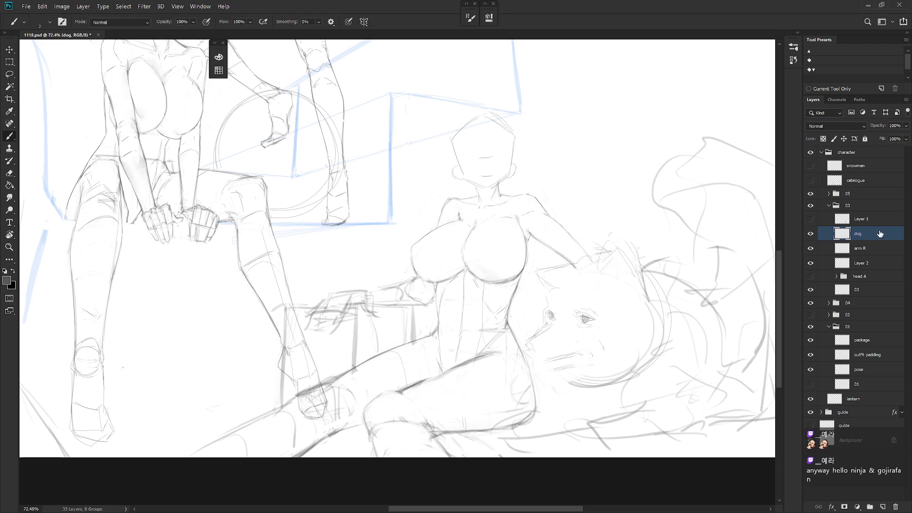
mouse_move(592, 317)
left_mouse_down()
mouse_move(609, 324)
mouse_move(590, 307)
left_mouse_up()
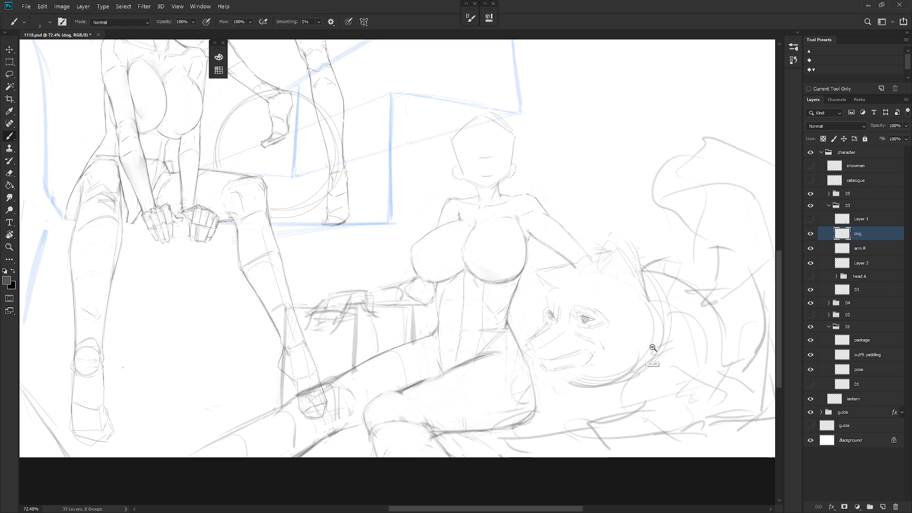
scroll(651, 352, "down", 5)
left_click(810, 219)
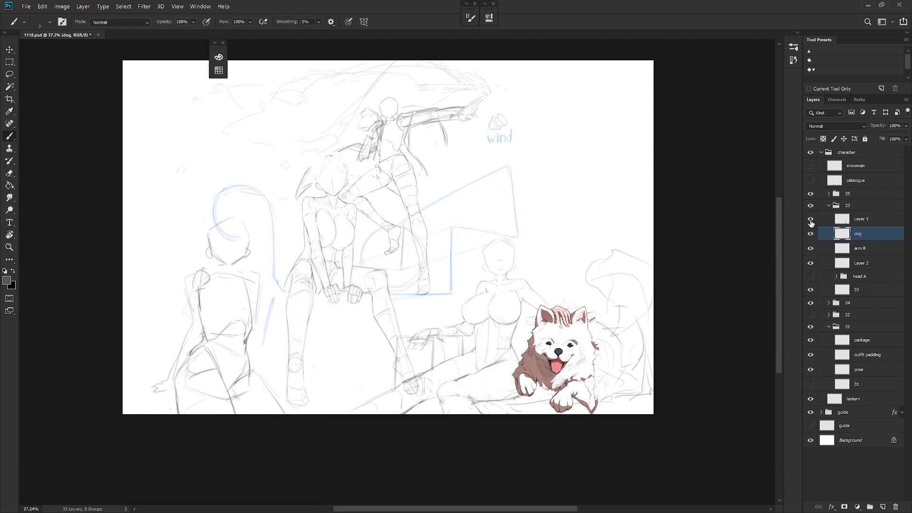
left_click(810, 219)
Redraw the dog's mouth line, touching it up with a smaller hard-edged pencil
key("l")
scroll(561, 359, "up", 3)
key("e")
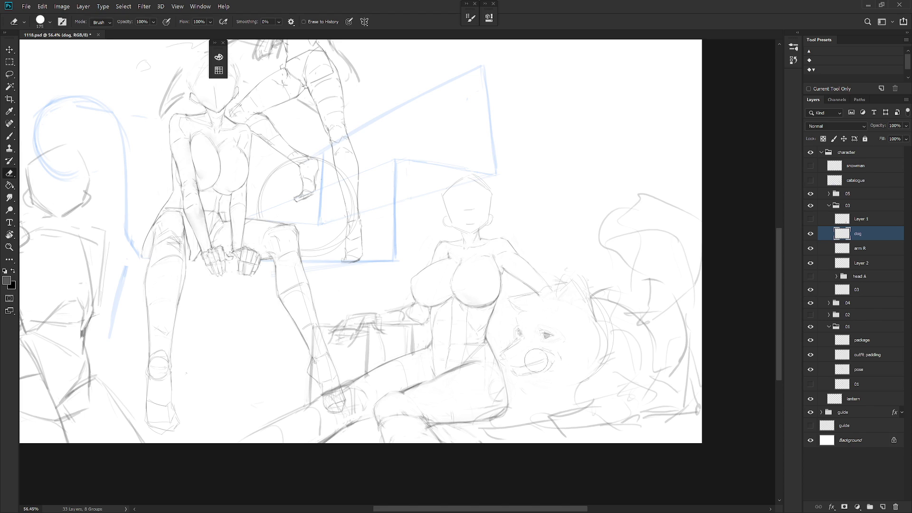
key("b")
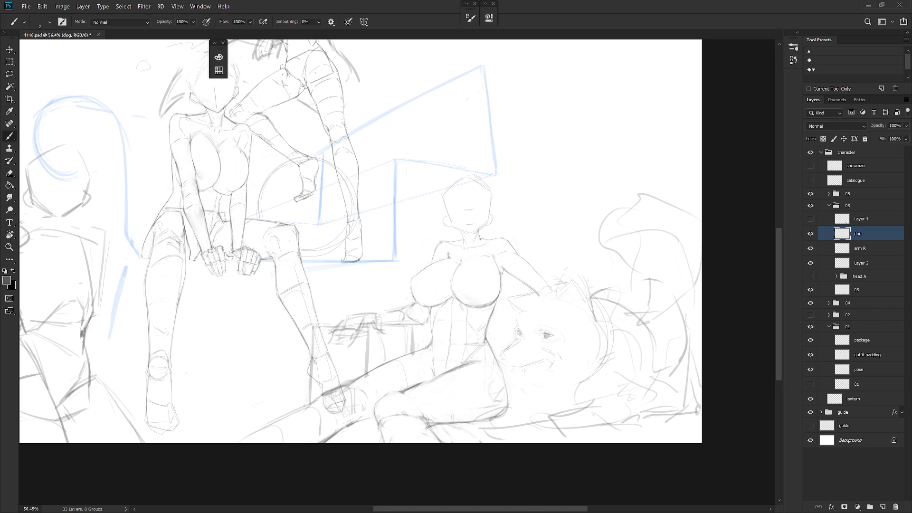
left_click_drag(540, 365, 552, 363)
key("e")
key("b")
key("shift+b")
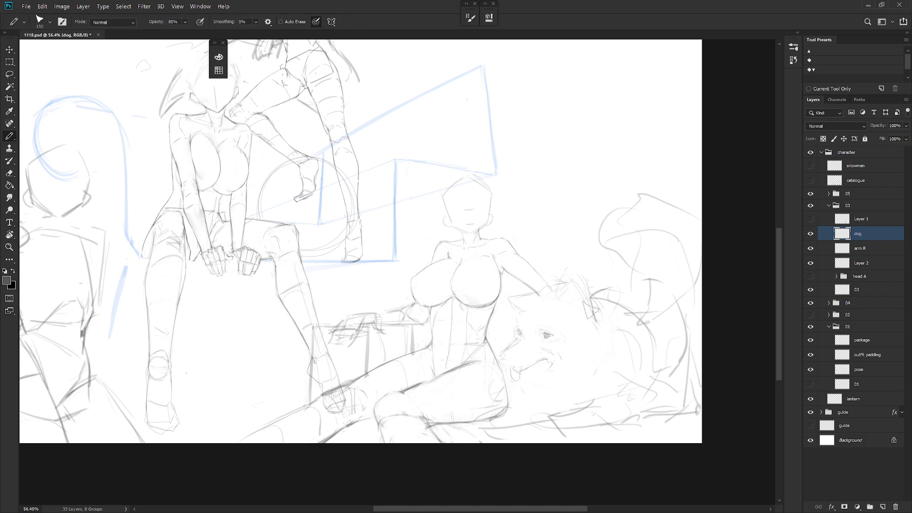
key("bracketleft")
key("bracketleft")
key("bracketleft")
key("e")
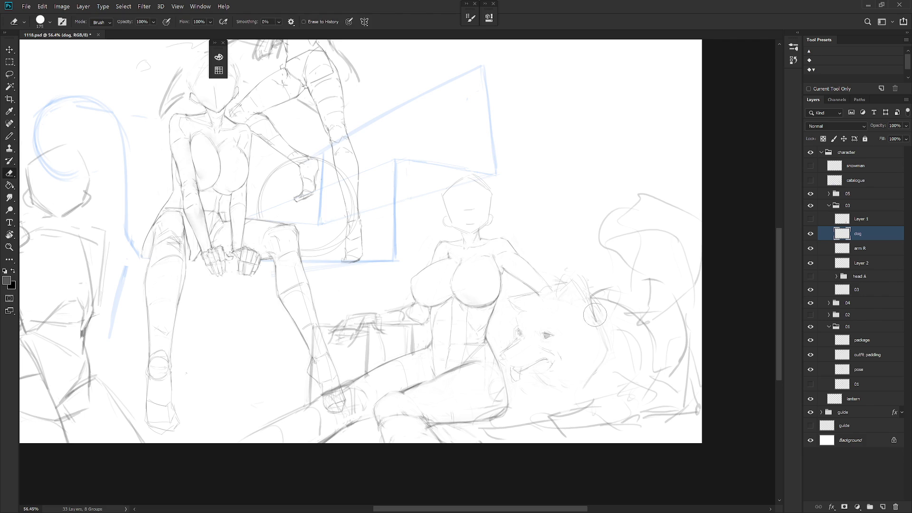
Lasso the dog's ear and nudge it into a better position with Free Transform
key("l")
mouse_move(518, 329)
left_mouse_down()
mouse_move(546, 320)
mouse_move(499, 312)
mouse_move(513, 327)
mouse_move(519, 305)
left_mouse_up()
key("ctrl+t")
key("Return")
key("ctrl+d")
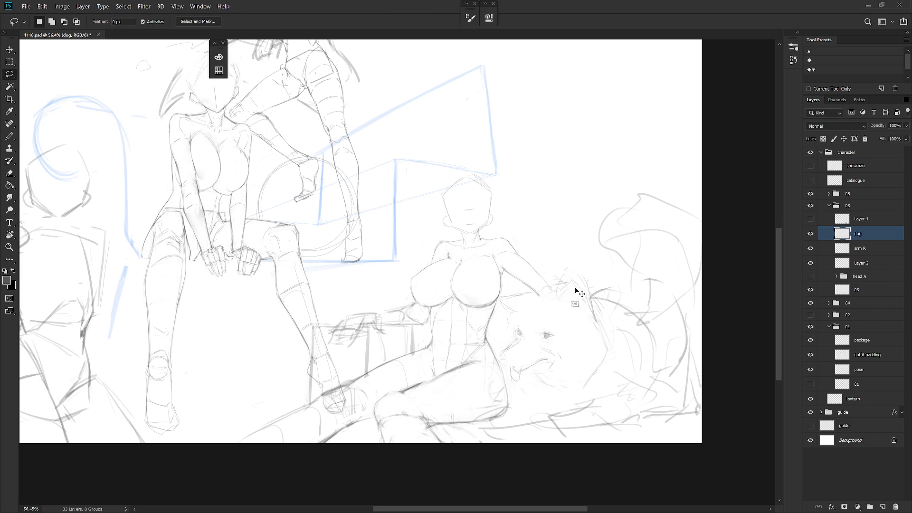
key("b")
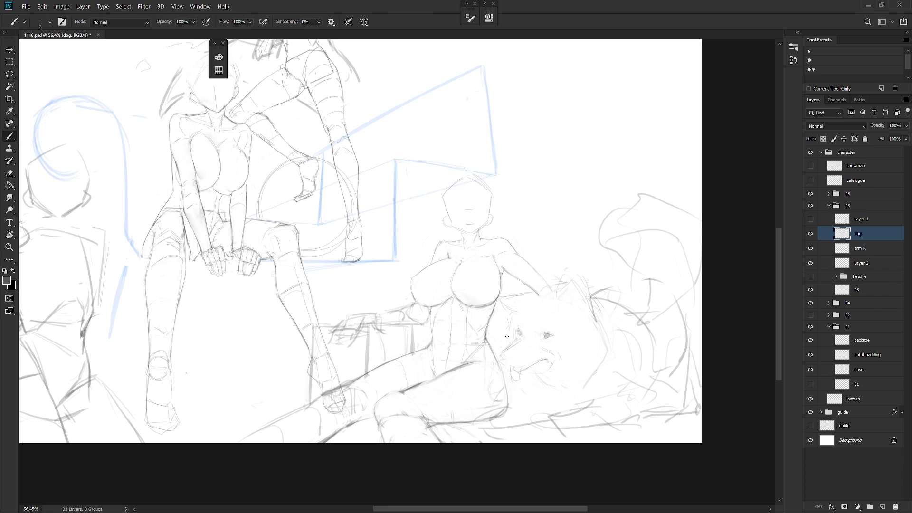
key("e")
key("b")
scroll(547, 328, "up", 4)
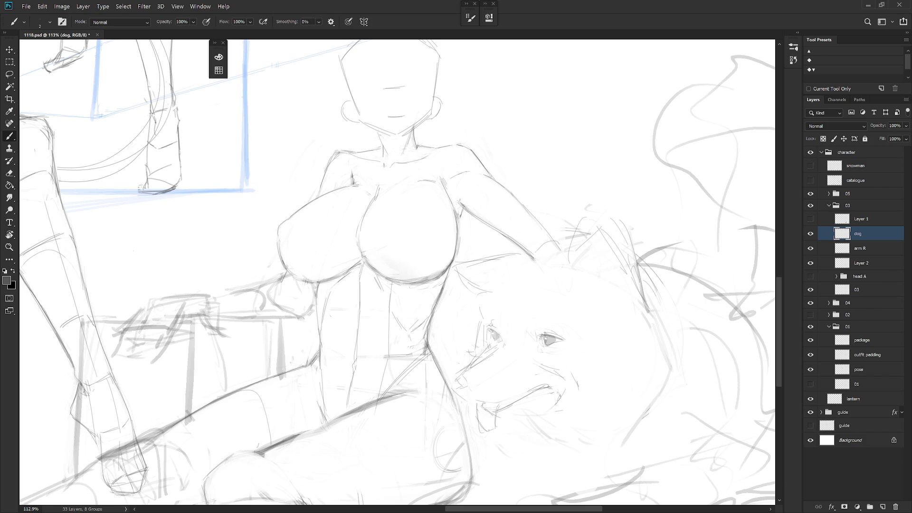
Add a stroke beside the dog's eye and sketch fur lines across the top of its head
left_click_drag(484, 342, 485, 325)
mouse_move(455, 264)
left_mouse_down()
mouse_move(477, 295)
mouse_move(482, 262)
mouse_move(526, 260)
left_mouse_up()
key("e")
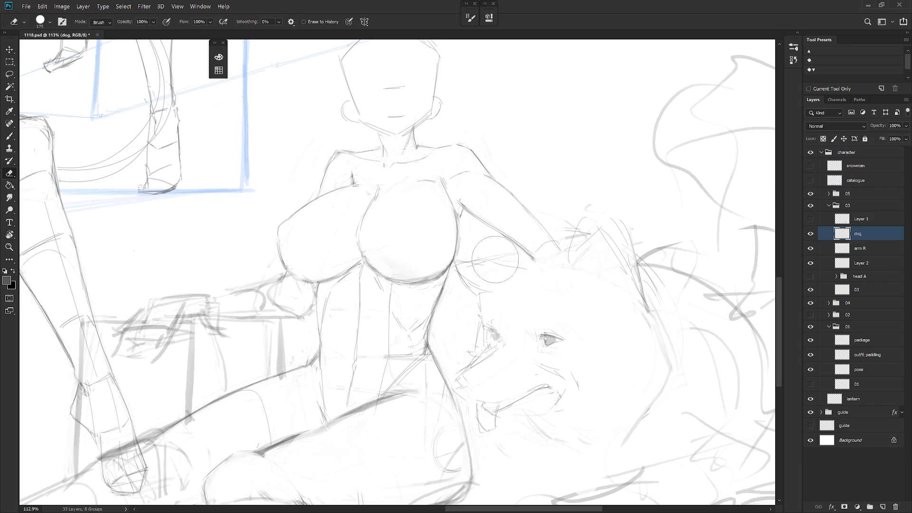
key("b")
key("e")
key("b")
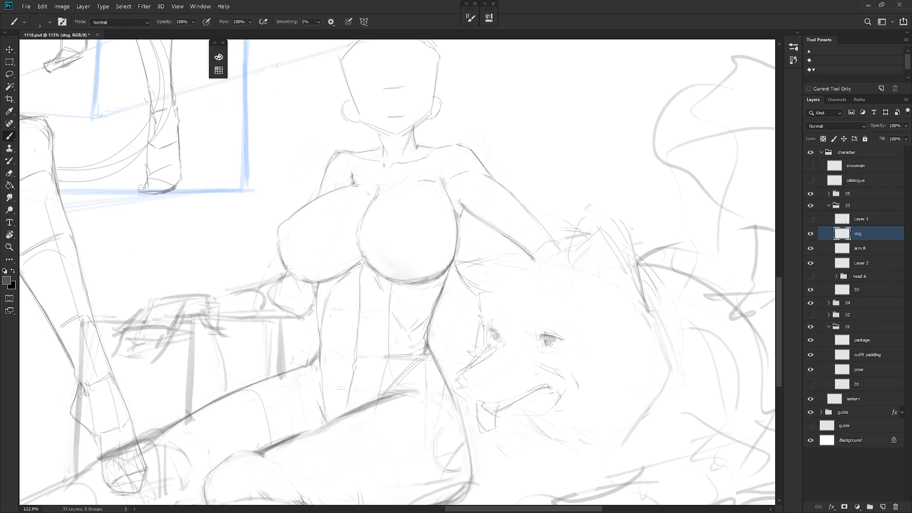
Define the dog's eyelid and iris lines with the pencil, smudging and adding marks around the eye
key("shift+b")
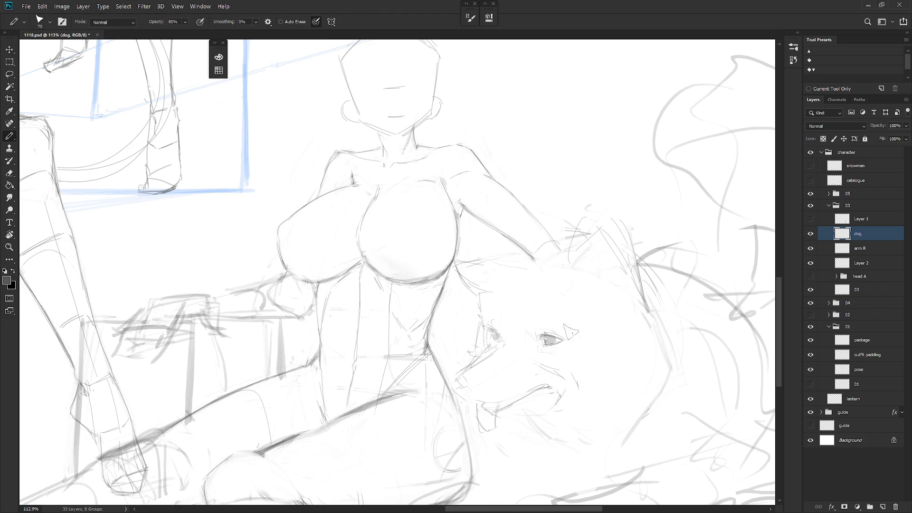
left_click_drag(564, 341, 550, 346)
key("r")
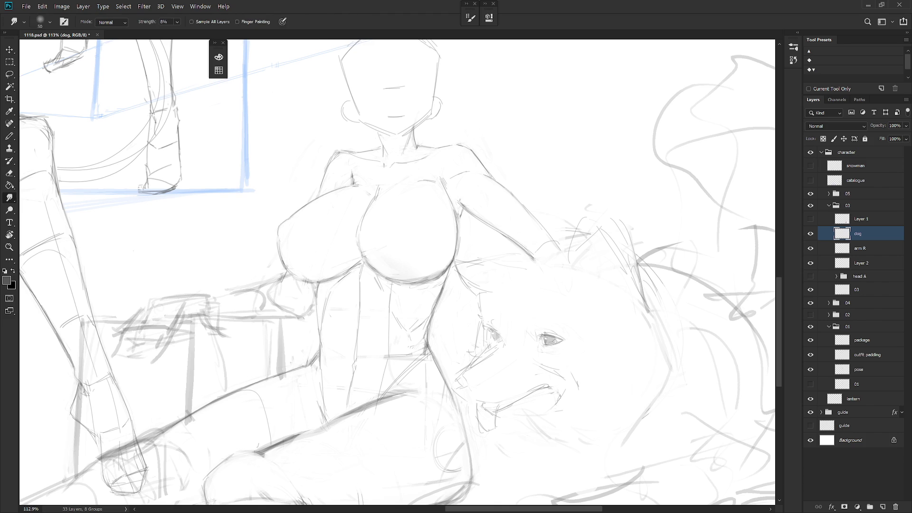
key("b")
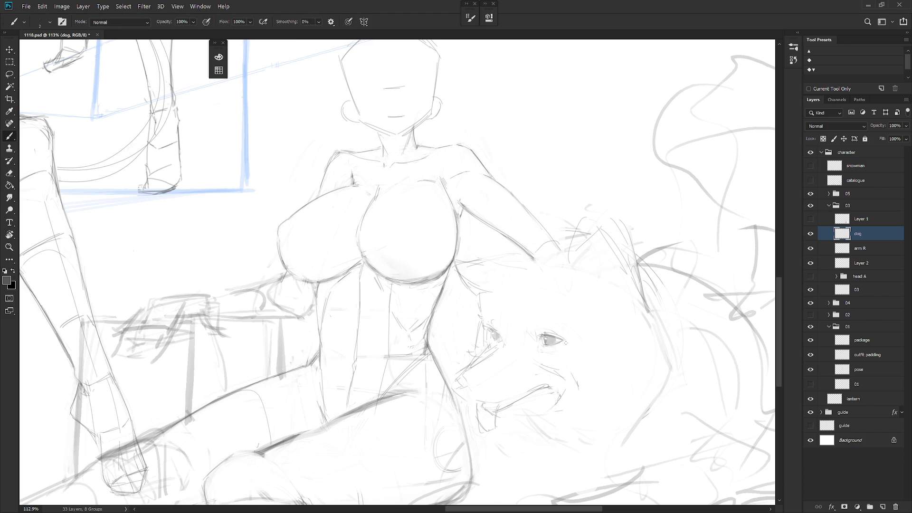
left_click_drag(562, 344, 552, 346)
key("shift+b")
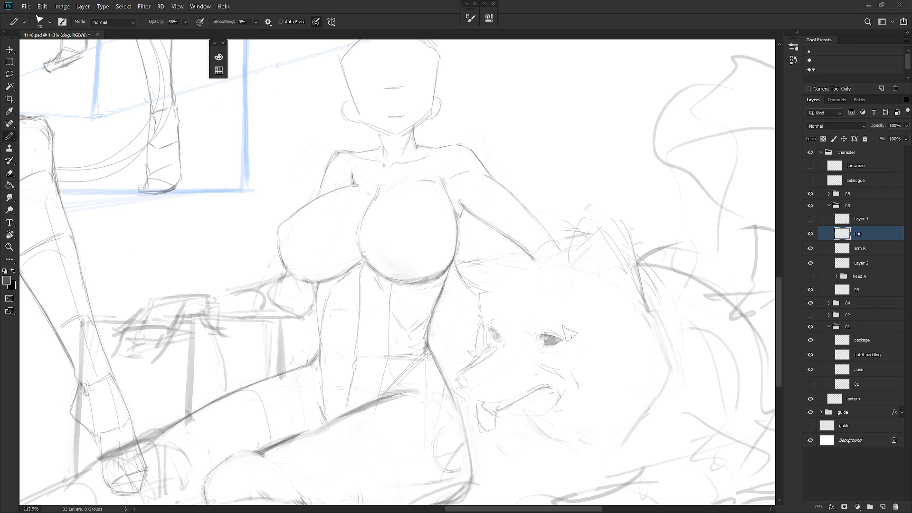
key("e")
key("b")
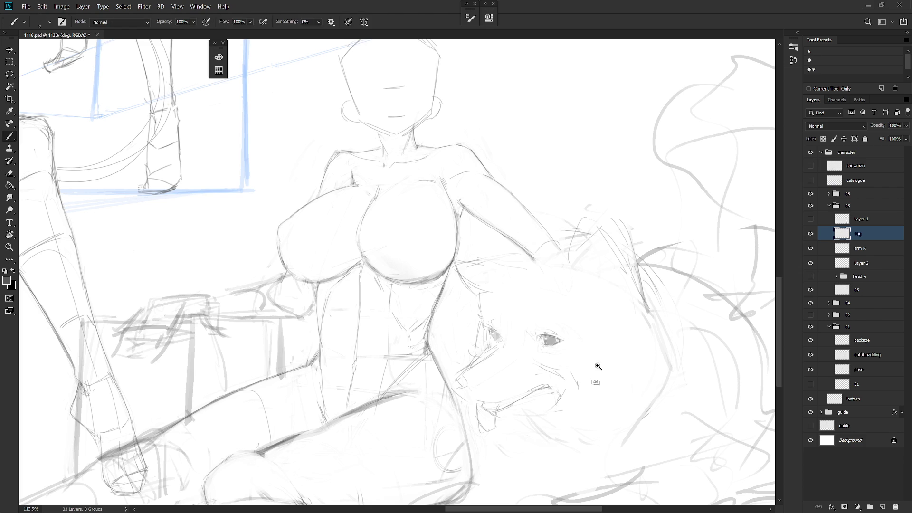
scroll(581, 367, "down", 5)
scroll(564, 361, "up", 5)
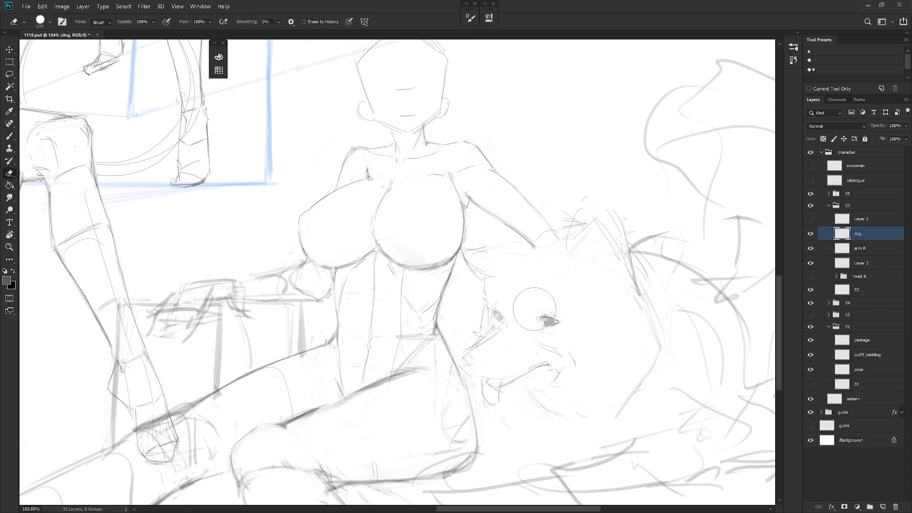
Try a selection around the dog's eye, then discard it
key("l")
mouse_move(540, 340)
left_mouse_down()
mouse_move(563, 308)
mouse_move(554, 340)
left_mouse_up()
key("w")
key("l")
left_click(566, 332)
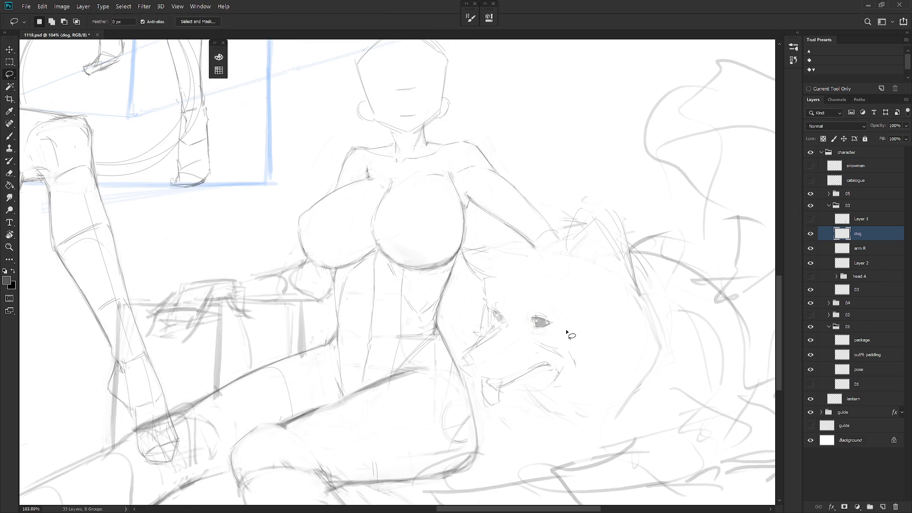
Shade beside the dog's mouth and redraw its mouth line
key("b")
mouse_move(546, 363)
left_mouse_down()
mouse_move(526, 356)
mouse_move(547, 352)
mouse_move(539, 357)
left_mouse_up()
key("e")
key("b")
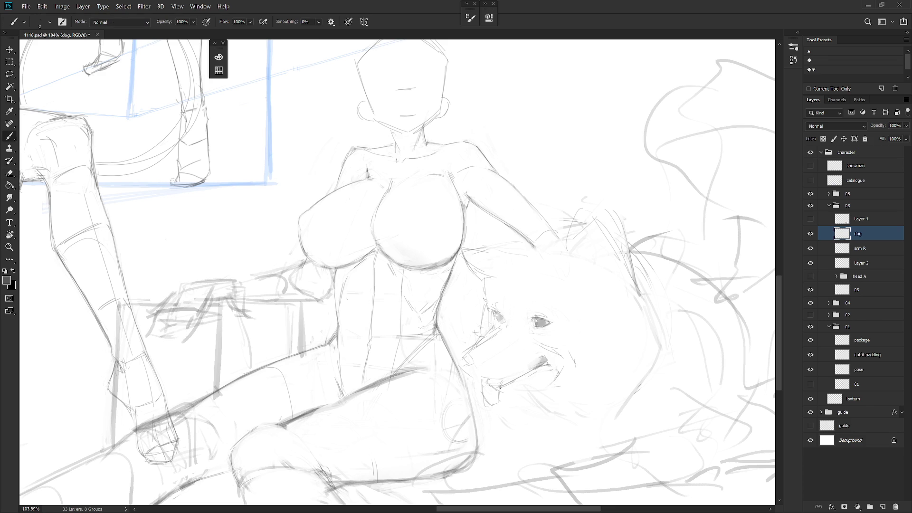
mouse_move(505, 386)
left_mouse_down()
mouse_move(559, 375)
mouse_move(536, 393)
left_mouse_up()
Lasso the dog's eye and shift it slightly with Free Transform
key("l")
left_click_drag(532, 304, 554, 327)
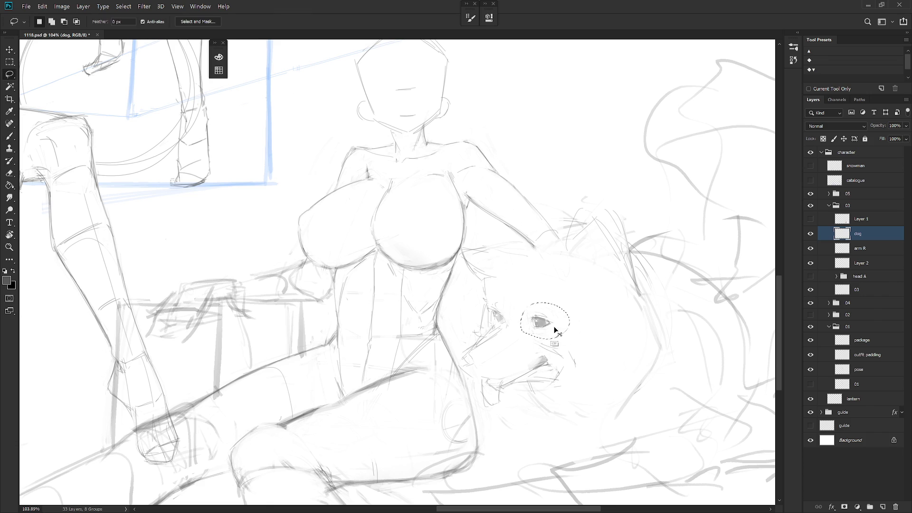
key("ctrl+t")
key("Return")
key("ctrl+d")
Lasso the messy strokes around the dog's lower body and delete them
scroll(592, 319, "down", 5, "alt")
scroll(602, 311, "up", 6, "alt")
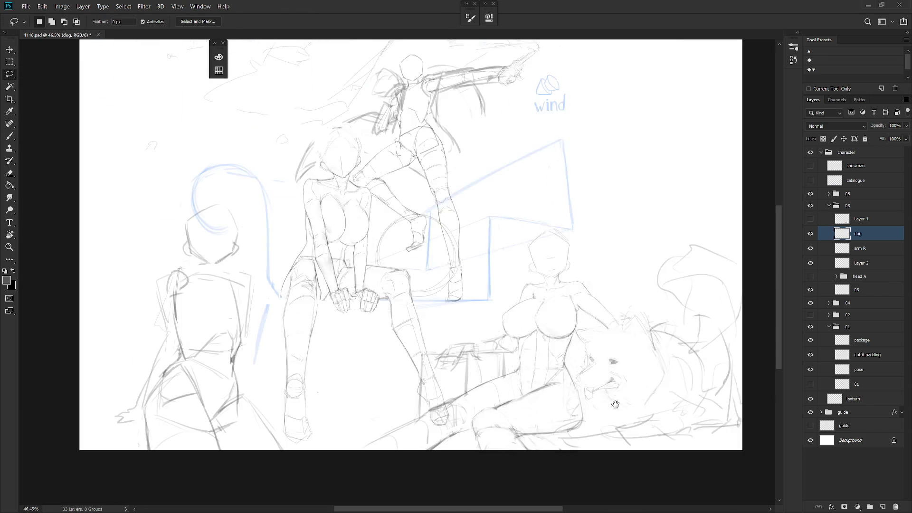
scroll(592, 347, "down", 3, "alt")
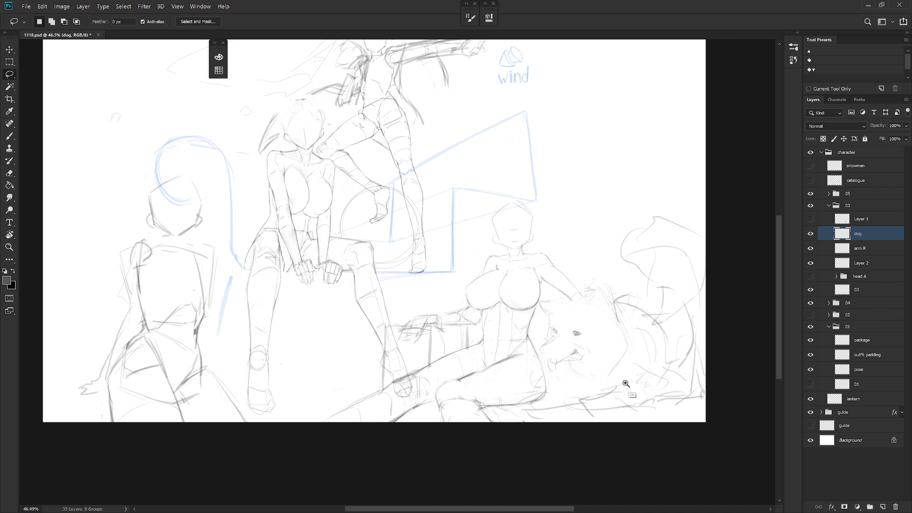
scroll(625, 379, "up", 2)
key("b")
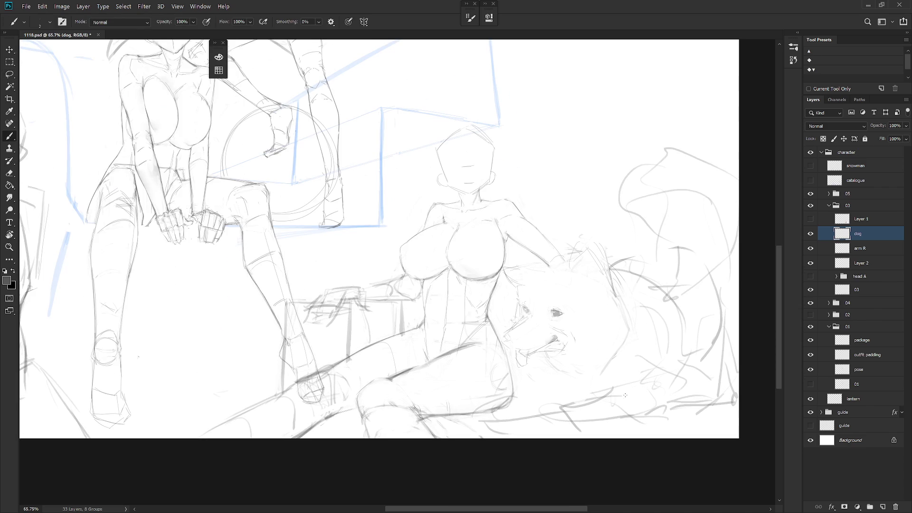
key("l")
mouse_move(514, 371)
left_mouse_down()
mouse_move(528, 413)
mouse_move(489, 435)
mouse_move(512, 372)
left_mouse_up()
key("Delete")
key("ctrl+d")
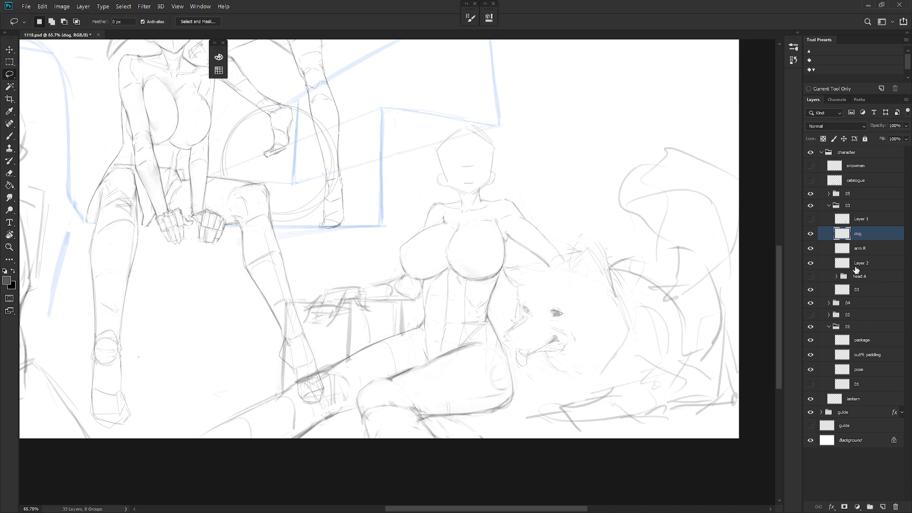
Switch to layer 03, outline an area near the bottom canvas edge, and expand group 05
left_click(855, 291)
mouse_move(471, 439)
left_mouse_down()
mouse_move(495, 446)
mouse_move(468, 420)
mouse_move(434, 422)
mouse_move(434, 430)
left_mouse_up()
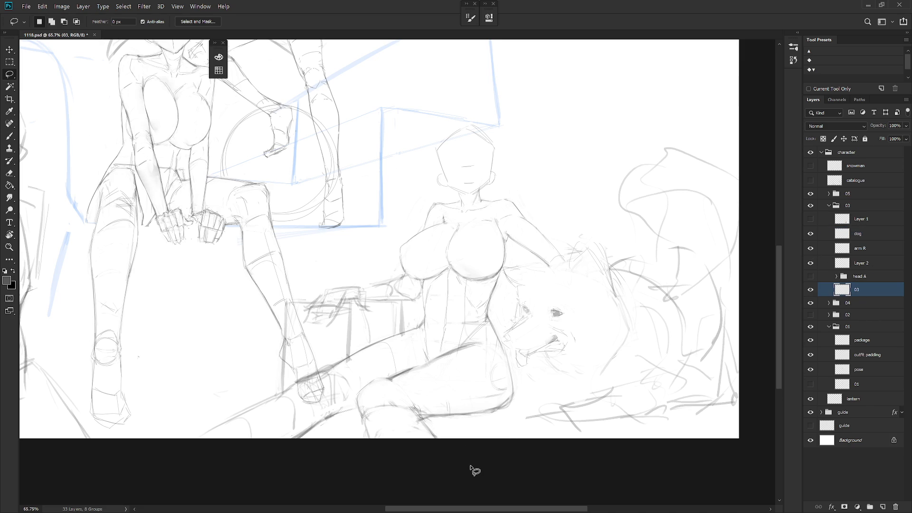
scroll(474, 470, "down", 4)
key("b")
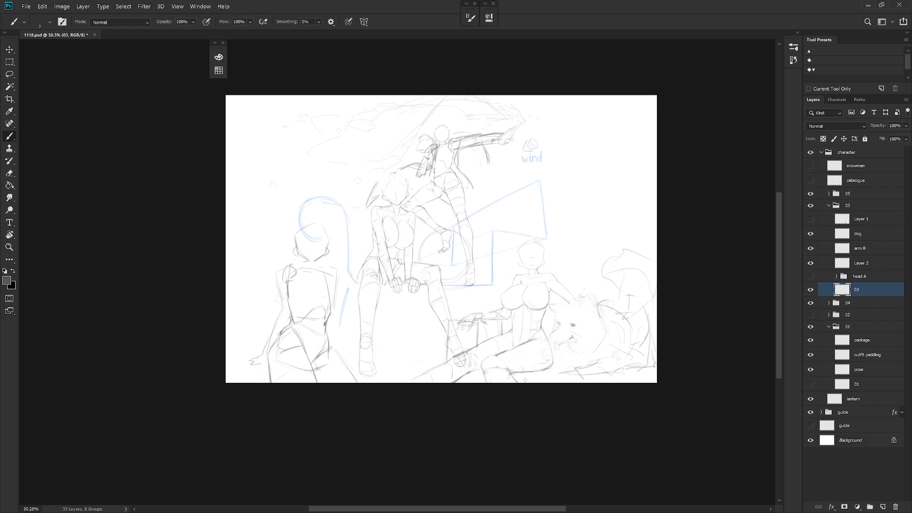
left_click(829, 195)
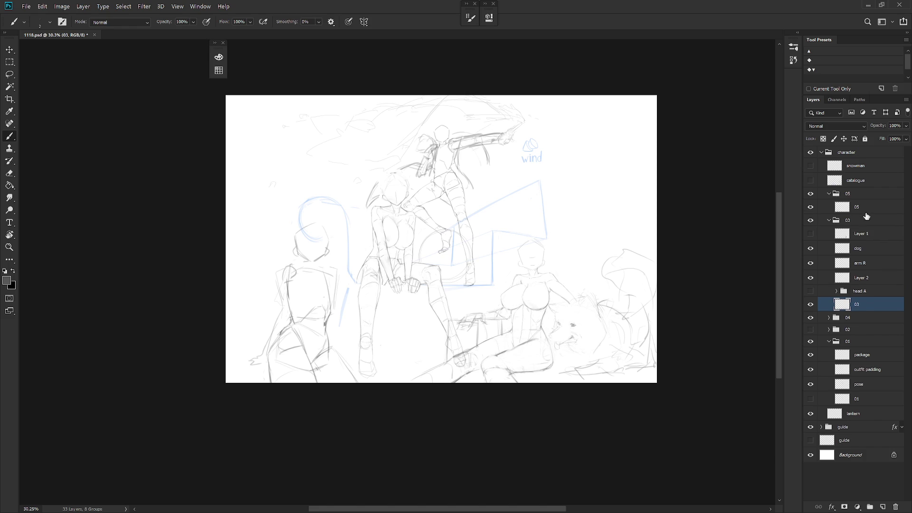
Lasso the left figure's head from layer 05 onto a new layer named 'head'
left_click(854, 208)
scroll(449, 264, "up", 5)
key("l")
mouse_move(416, 329)
left_mouse_down()
mouse_move(465, 206)
mouse_move(418, 330)
left_mouse_up()
key("ctrl+j")
double_click(872, 206)
type("head")
key("Return")
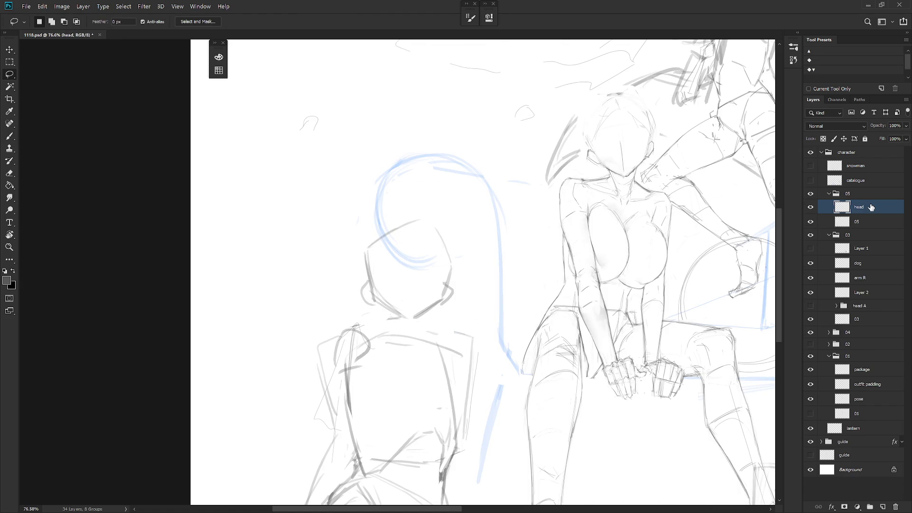
Pencil the new head's top, right side and jaw, erasing the dark chin stroke
key("e")
key("b")
mouse_move(401, 227)
left_mouse_down()
mouse_move(454, 226)
mouse_move(434, 307)
left_mouse_up()
mouse_move(457, 247)
left_mouse_down()
mouse_move(434, 314)
mouse_move(409, 319)
mouse_move(374, 287)
left_mouse_up()
key("e")
key("b")
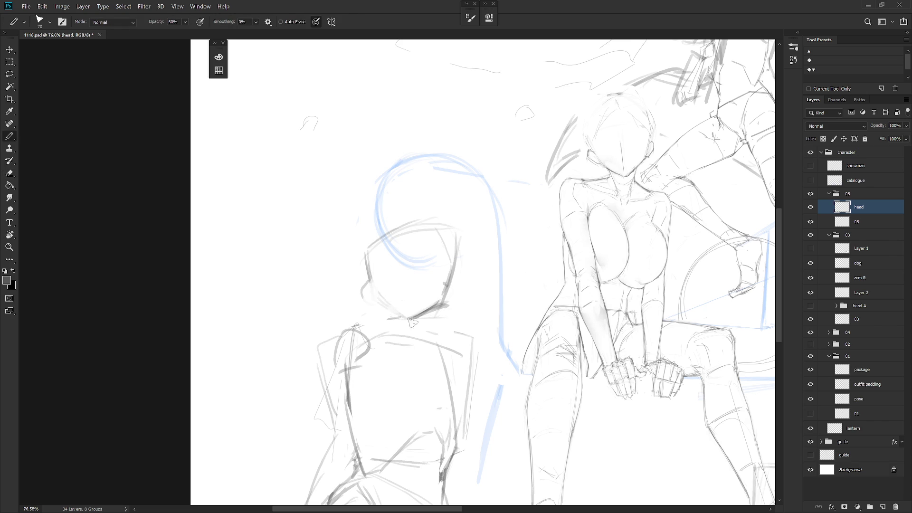
key("e")
mouse_move(444, 295)
left_mouse_down()
mouse_move(435, 304)
mouse_move(446, 310)
left_mouse_up()
key("b")
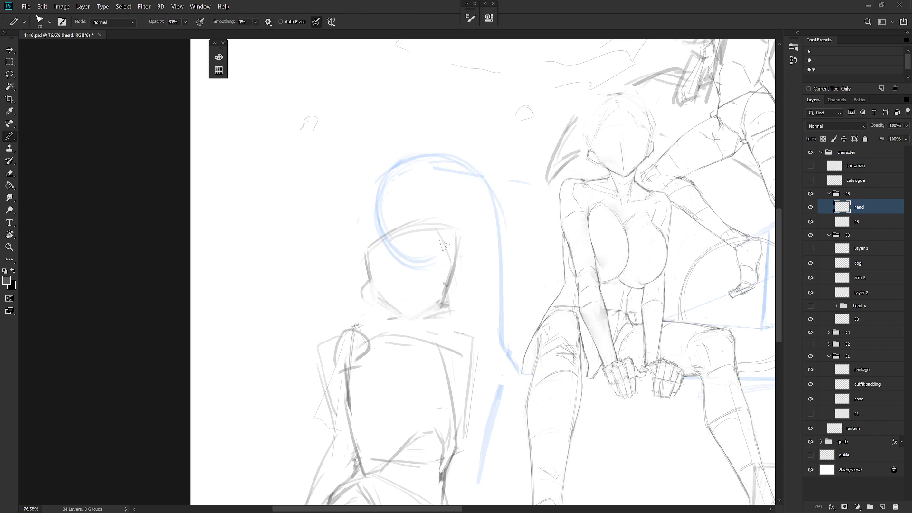
left_click_drag(455, 259, 451, 309)
left_click_drag(395, 266, 457, 247)
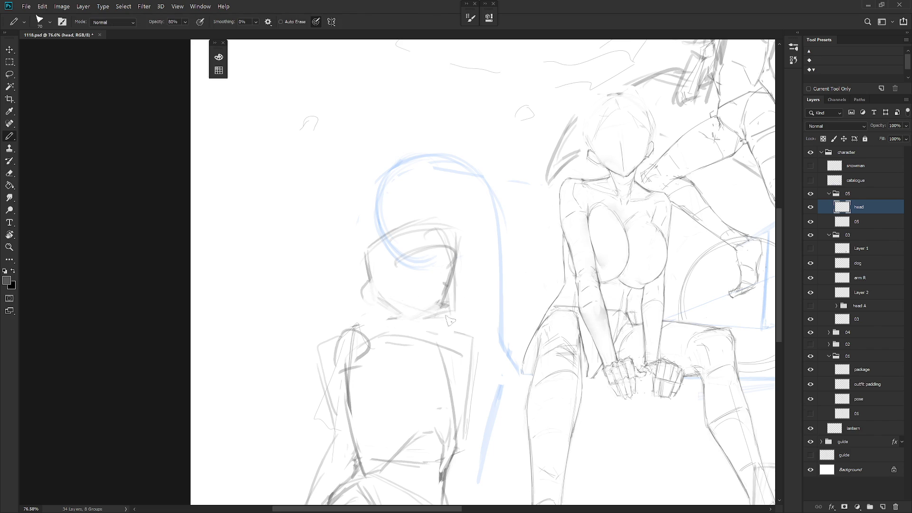
left_click_drag(384, 305, 454, 319)
mouse_move(377, 294)
left_mouse_down()
mouse_move(394, 313)
mouse_move(386, 299)
mouse_move(375, 304)
mouse_move(378, 291)
mouse_move(359, 295)
mouse_move(381, 309)
left_mouse_up()
Refine the head with a left cheek line and left edge, erasing dark right-side strokes
key("e")
key("b")
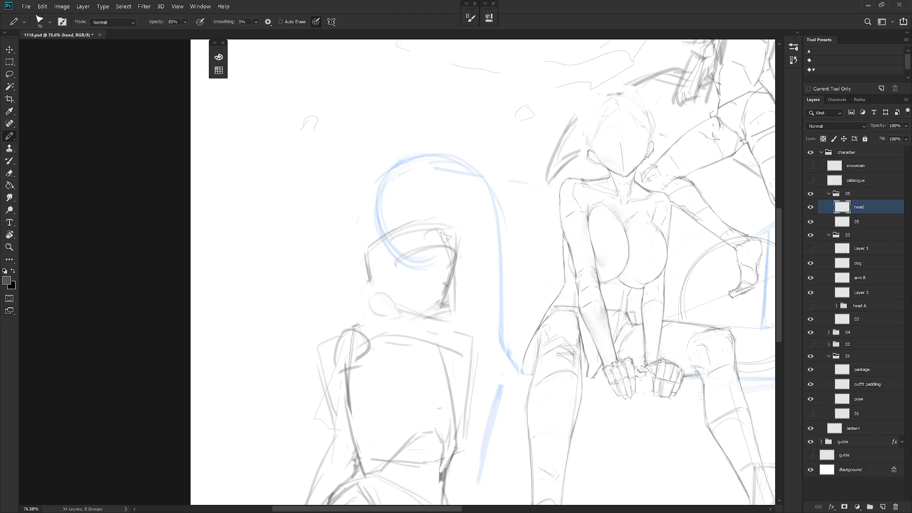
left_click_drag(379, 295, 390, 265)
key("e")
key("b")
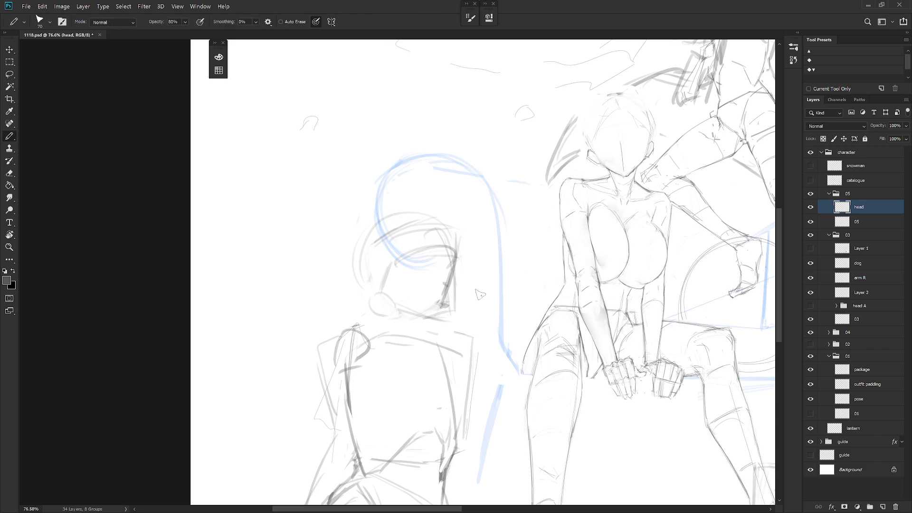
key("e")
mouse_move(450, 264)
left_mouse_down()
mouse_move(451, 292)
mouse_move(421, 312)
mouse_move(465, 311)
mouse_move(460, 317)
left_mouse_up()
key("b")
left_click_drag(366, 249, 361, 288)
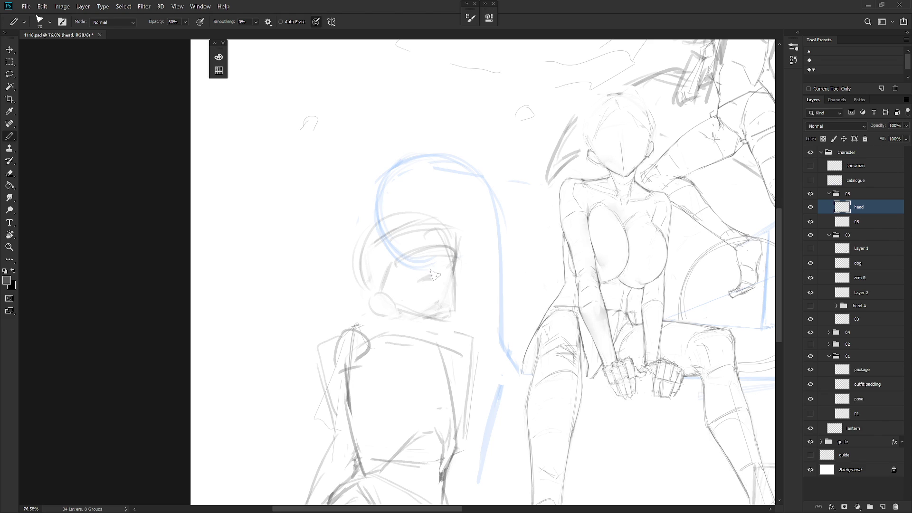
left_click_drag(422, 277, 436, 277)
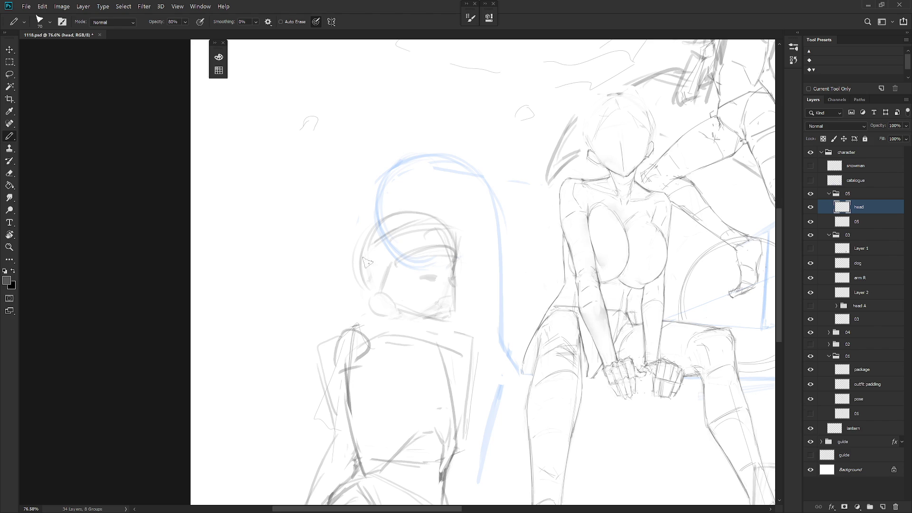
Center the view on the head and scale it down to about 95%
scroll(514, 315, "down", 5)
mouse_move(514, 315)
left_mouse_down()
mouse_move(512, 283)
mouse_move(444, 285)
mouse_move(480, 288)
left_mouse_up()
scroll(514, 260, "up", 3)
key("l")
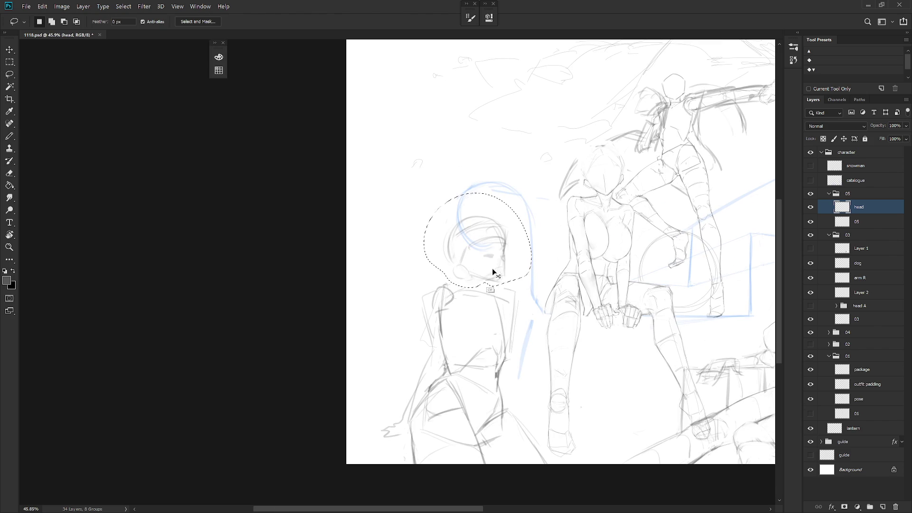
key("ctrl+t")
left_click_drag(530, 193, 524, 197)
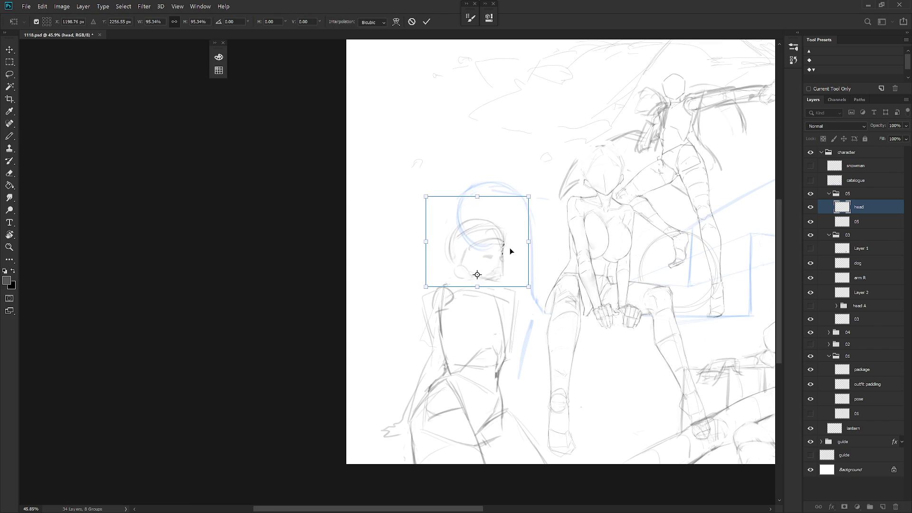
key("Return")
Lasso the head again and scale it down further to about 90%
key("b")
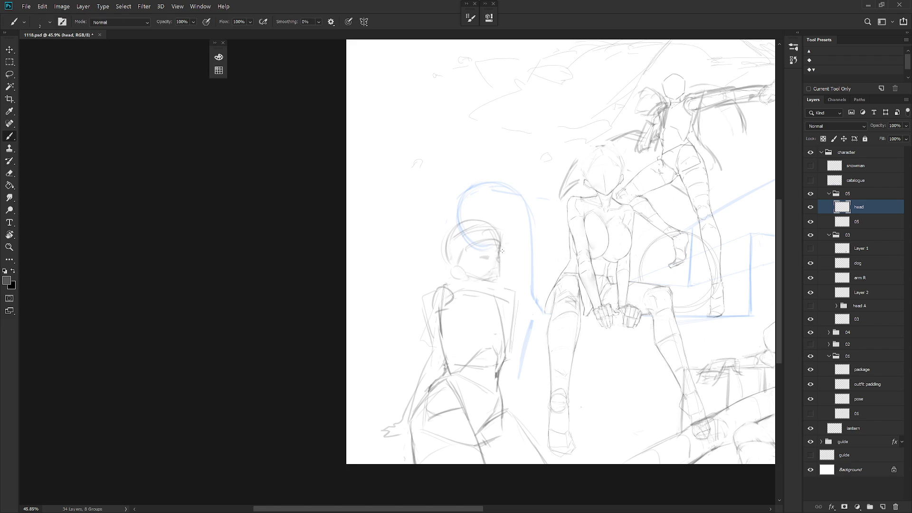
key("e")
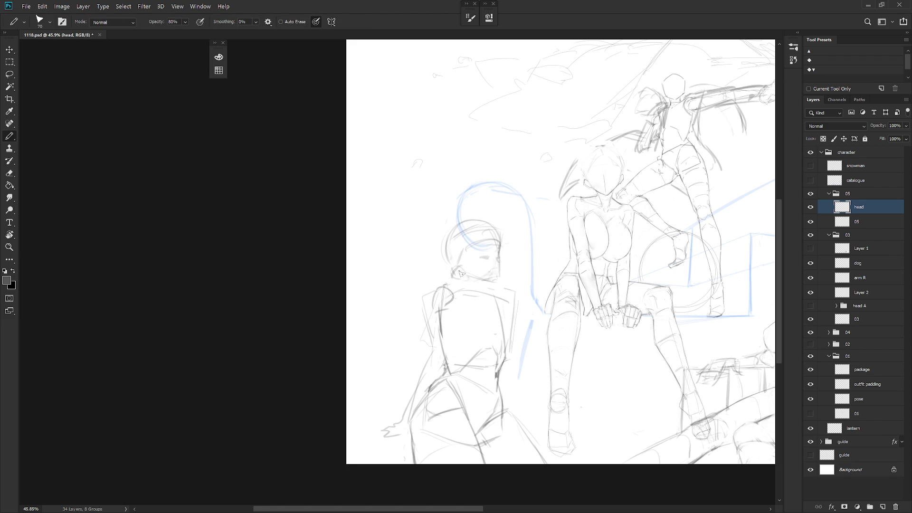
key("shift+b")
key("shift+b")
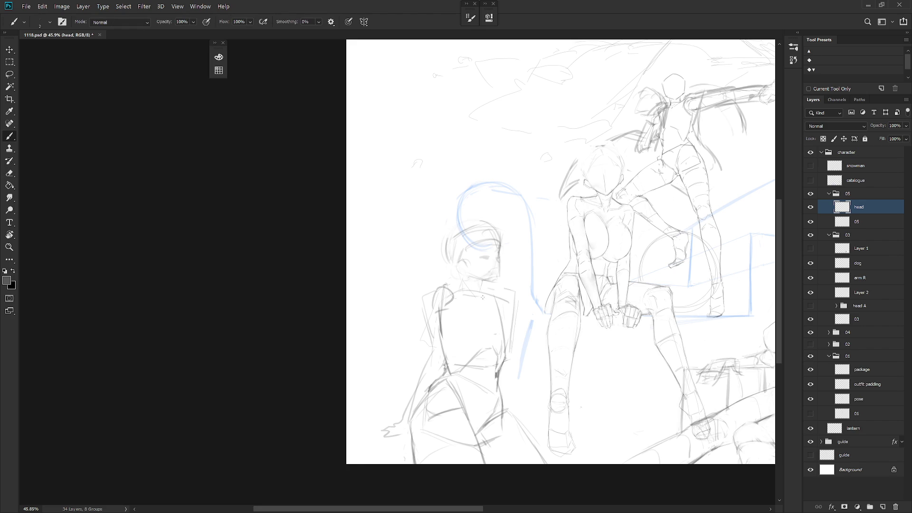
key("l")
mouse_move(480, 284)
left_mouse_down()
mouse_move(499, 286)
mouse_move(442, 214)
mouse_move(462, 278)
left_mouse_up()
key("ctrl+t")
left_click_drag(521, 199, 517, 206)
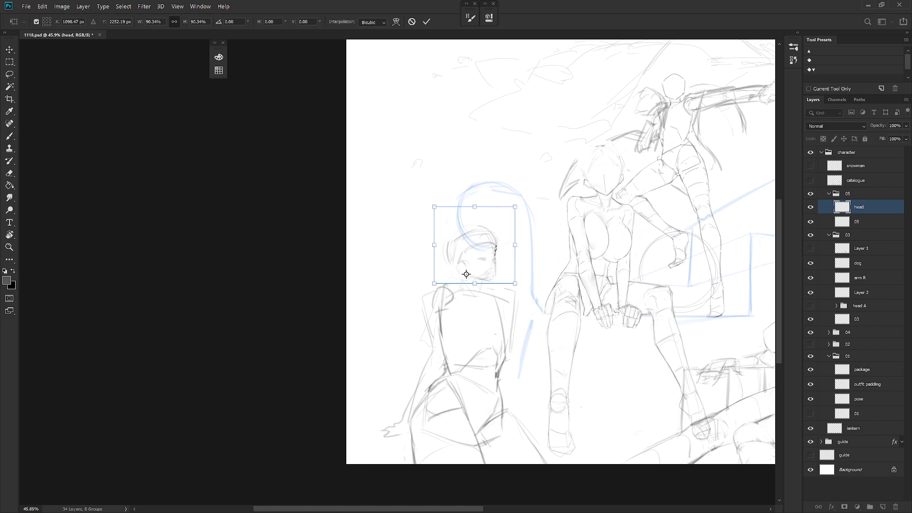
Apply the 90.34% head resize and zoom out to view the whole scene
key("Return")
scroll(498, 407, "down", 5)
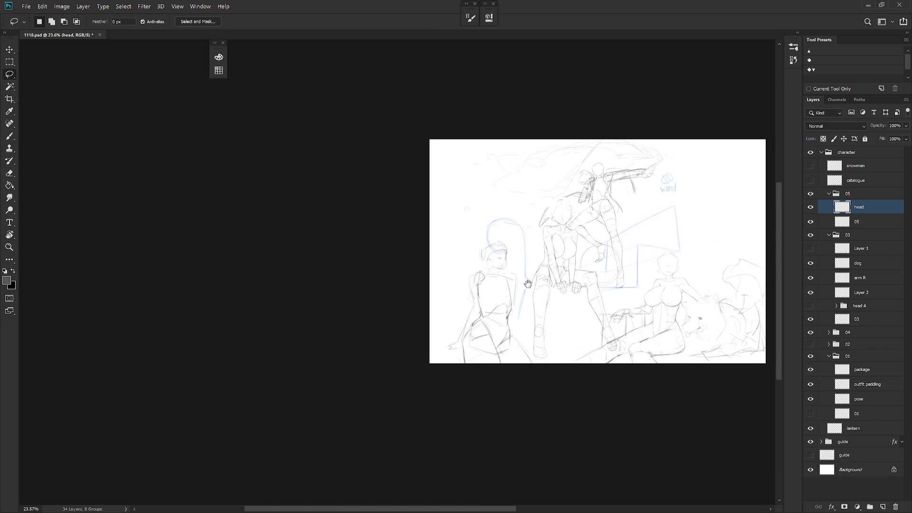
left_click_drag(568, 323, 519, 333)
scroll(618, 295, "up", 4)
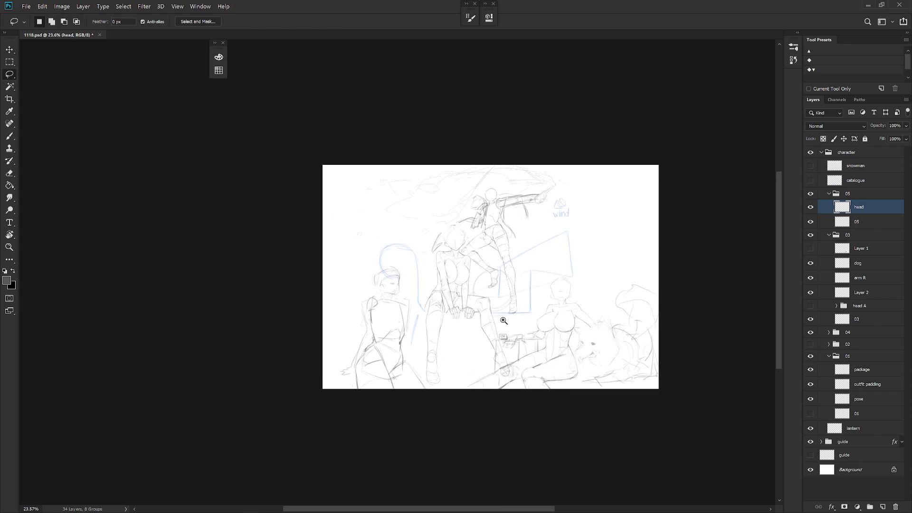
key("b")
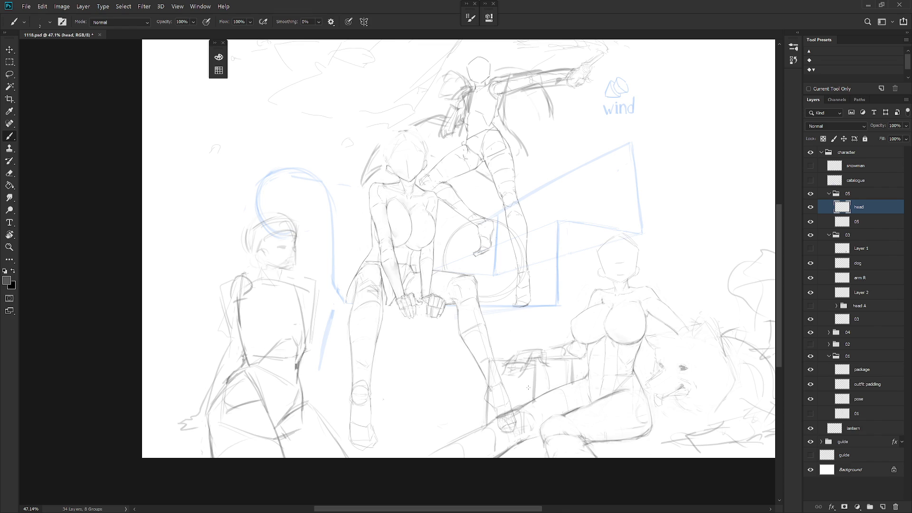
Select the dog layer and bring the dog sketch into view
left_click(858, 262)
left_click_drag(522, 333, 427, 285)
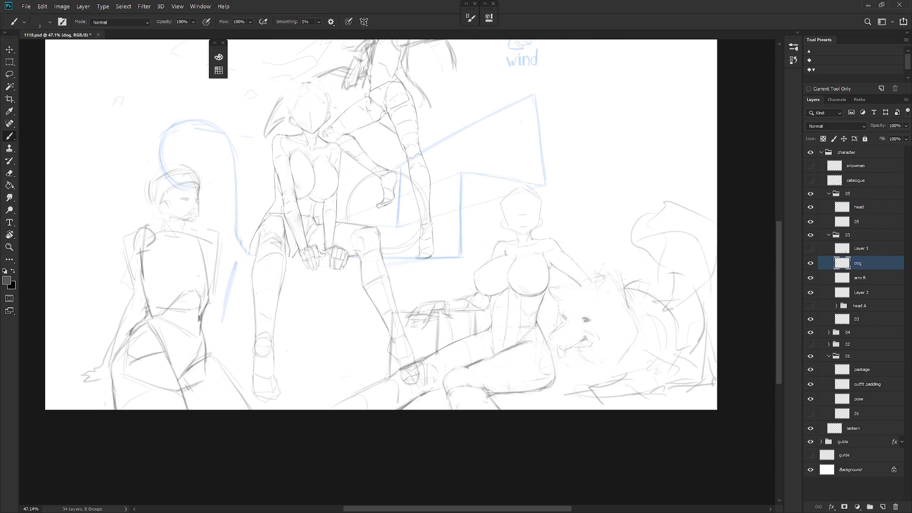
key("shift+b")
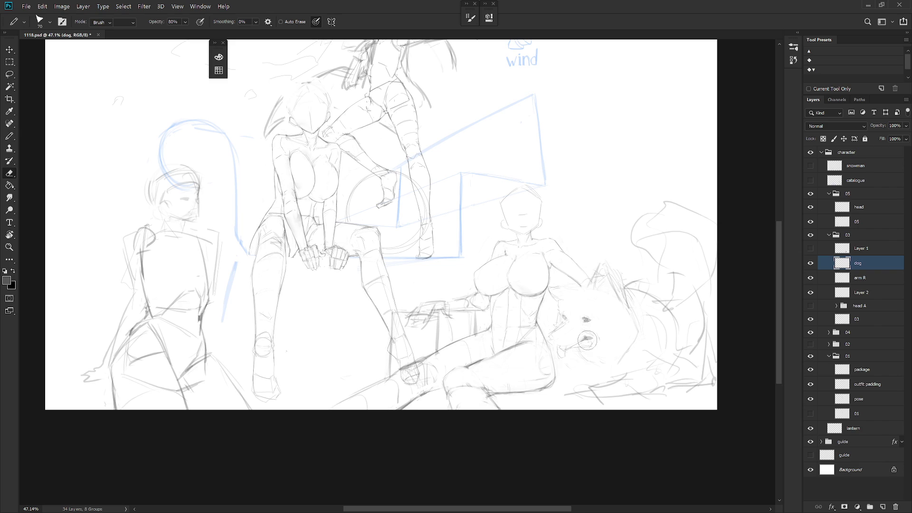
key("e")
key("b")
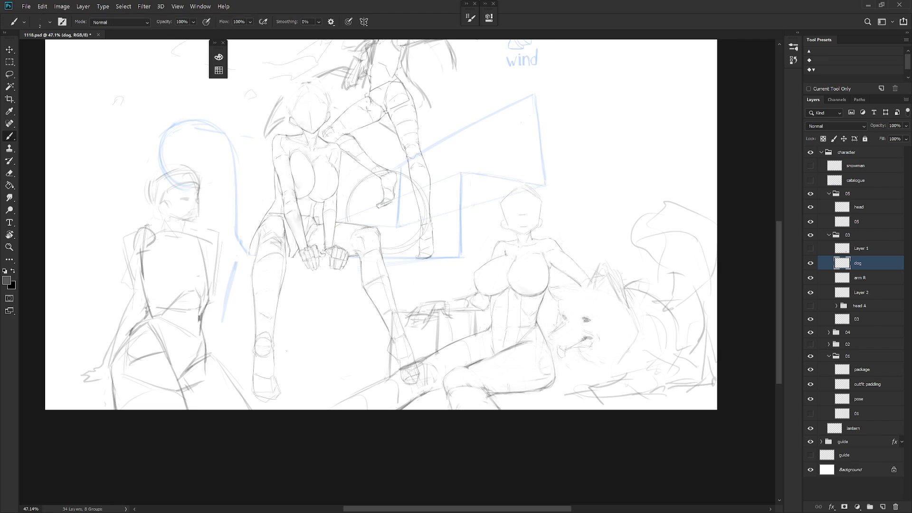
key("shift+b")
key("r")
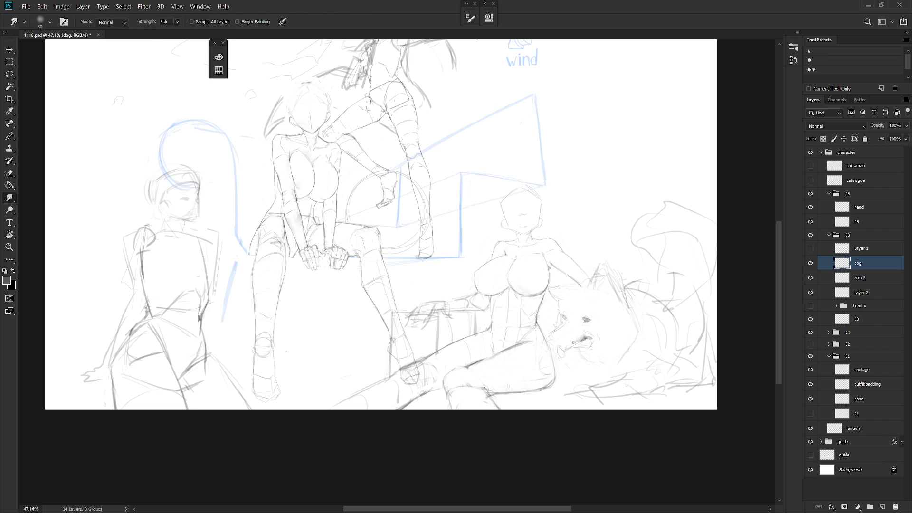
key("e")
key("b")
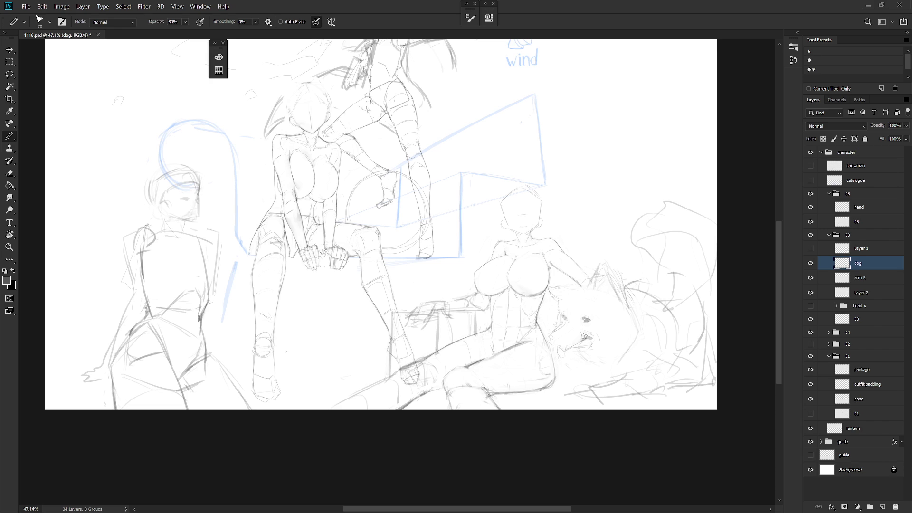
key("e")
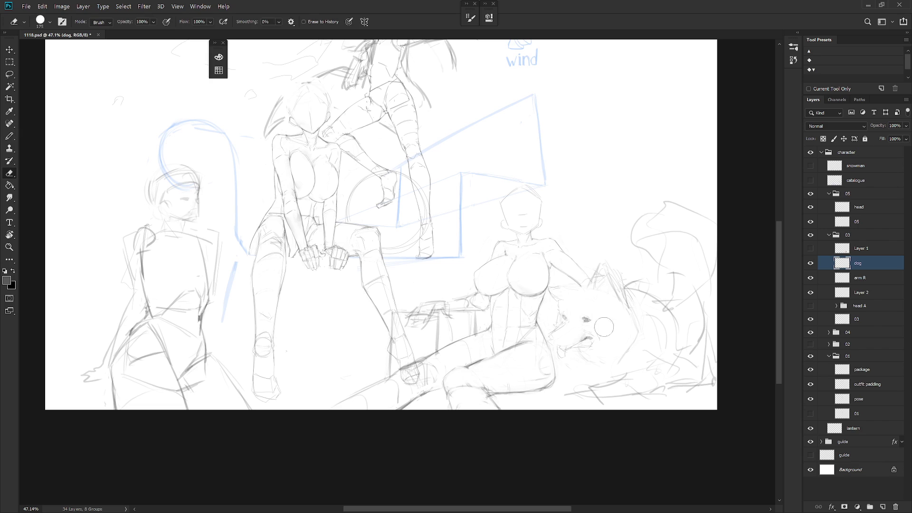
key("b")
key("r")
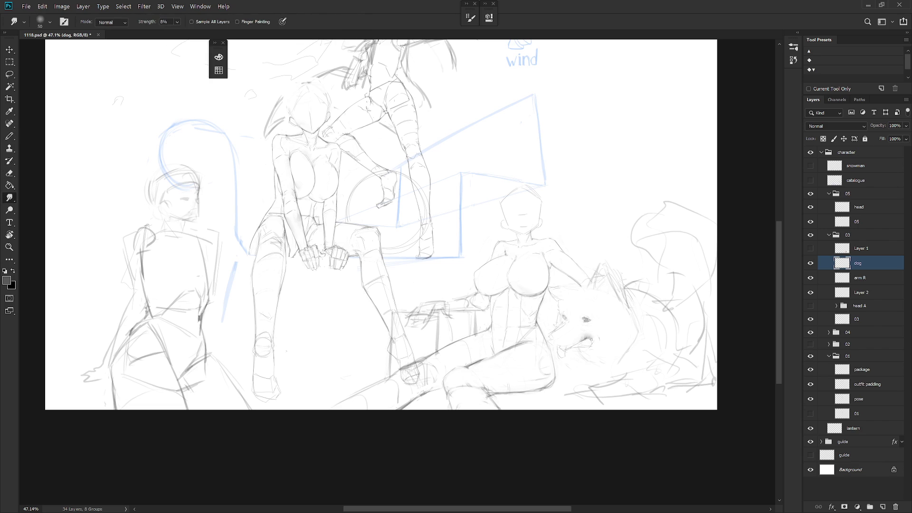
key("l")
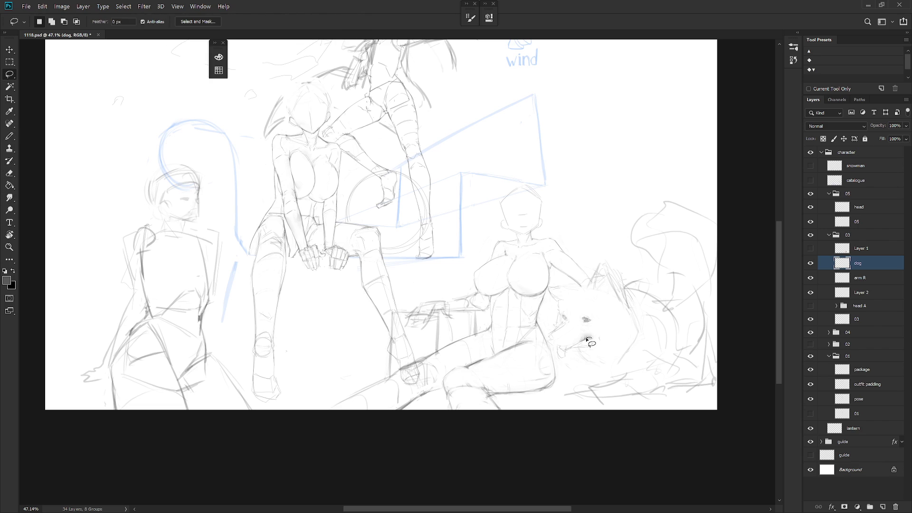
key("b")
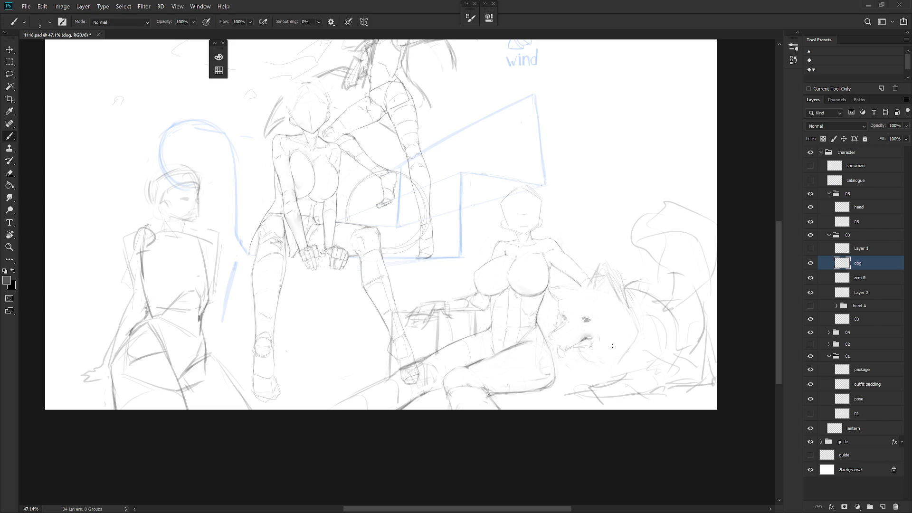
key("shift+b")
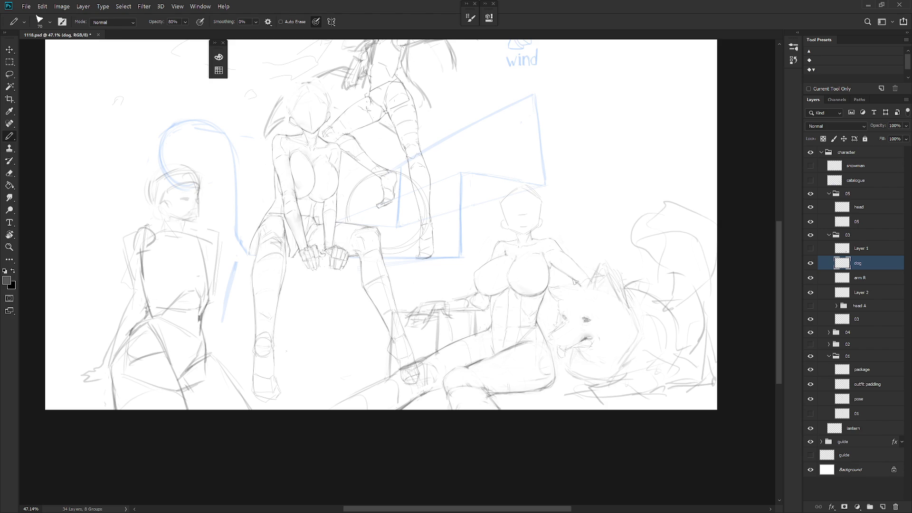
key("l")
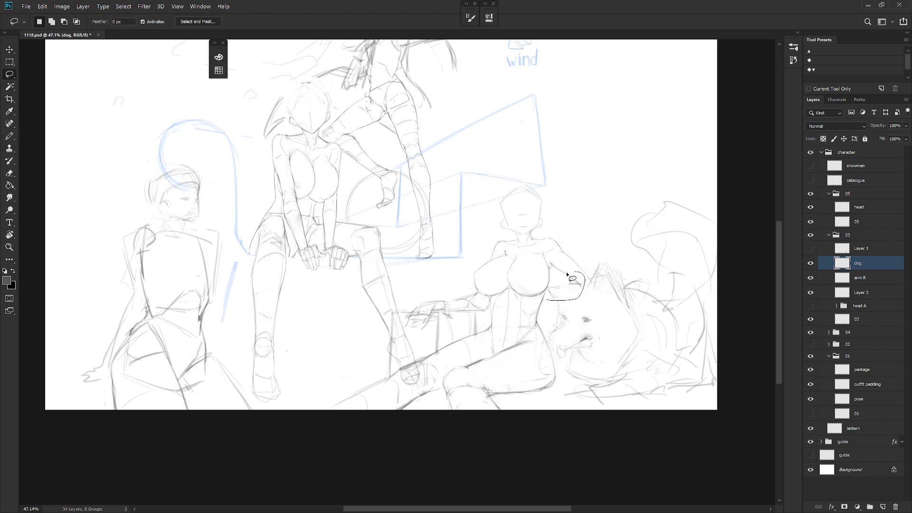
key("b")
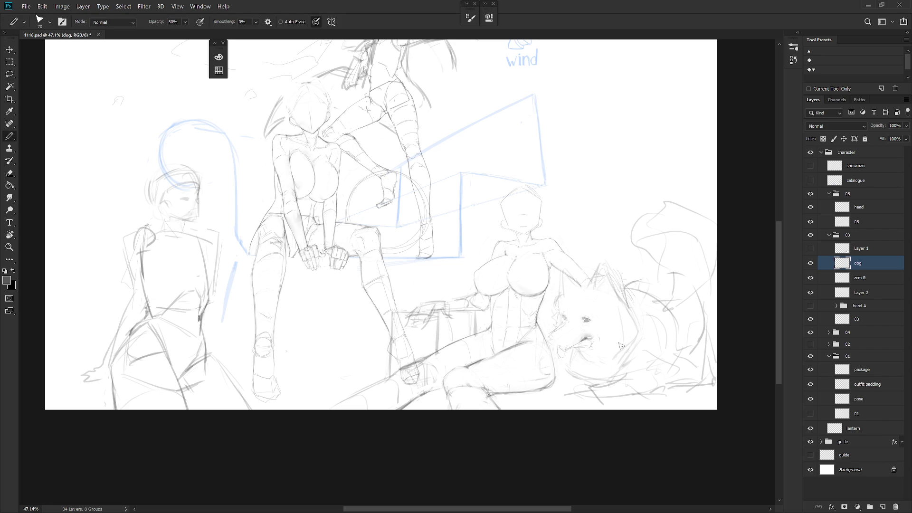
key("e")
key("b")
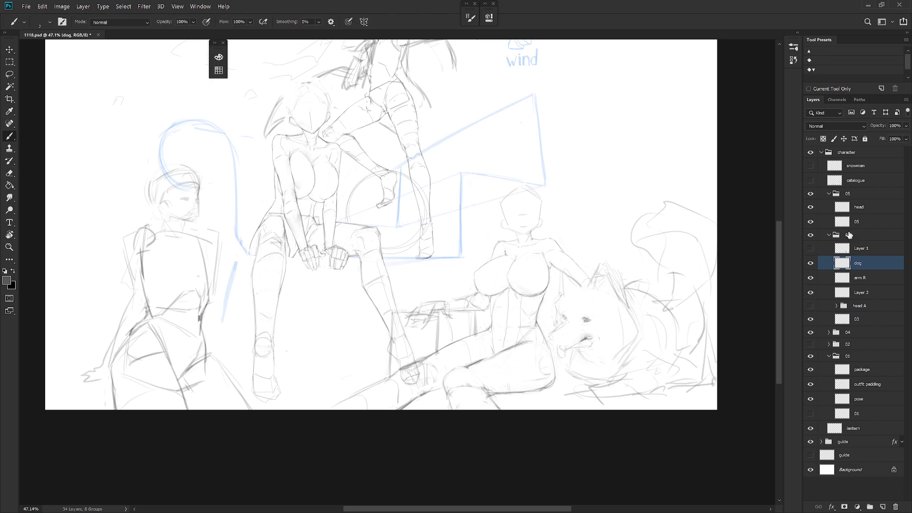
Show the coloured dog reference on Layer 1 and move it to the upper right
left_click(811, 250)
key("v")
left_click_drag(616, 374, 624, 209)
scroll(596, 305, "up", 5)
key("b")
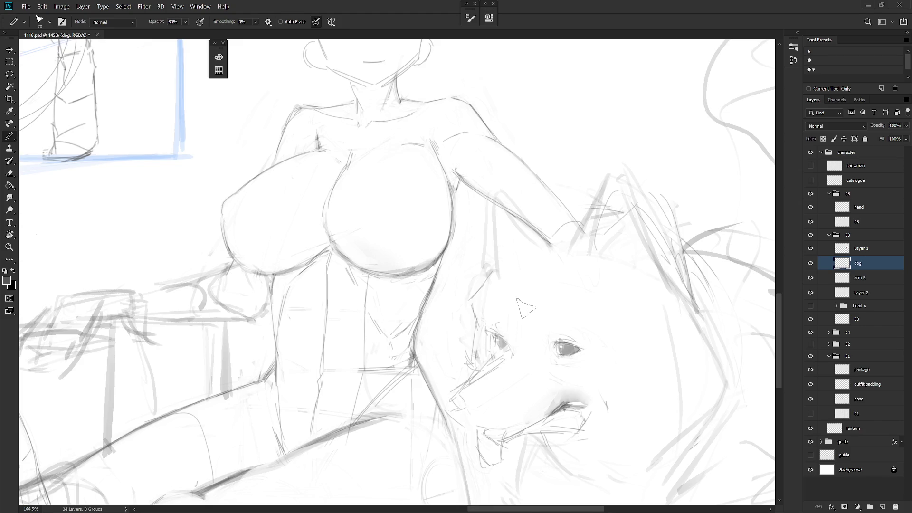
key("shift+b")
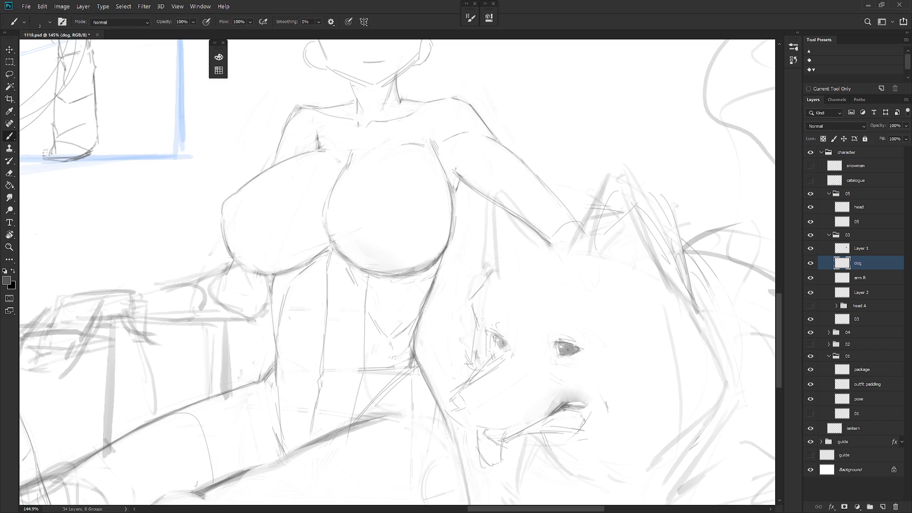
scroll(614, 322, "down", 3)
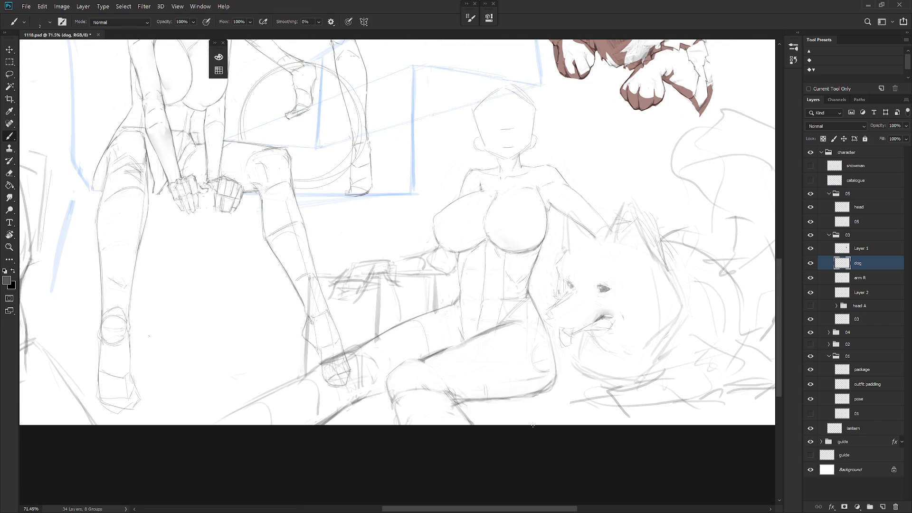
Frame the dog sketch and brush two faint strokes firming its jaw and lower jaw
scroll(533, 426, "down", 3)
scroll(576, 326, "up", 3)
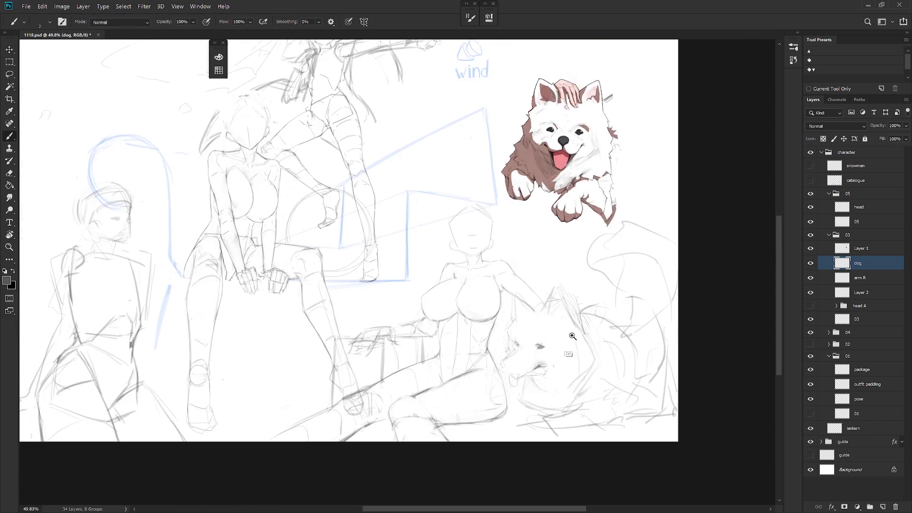
key("shift+b")
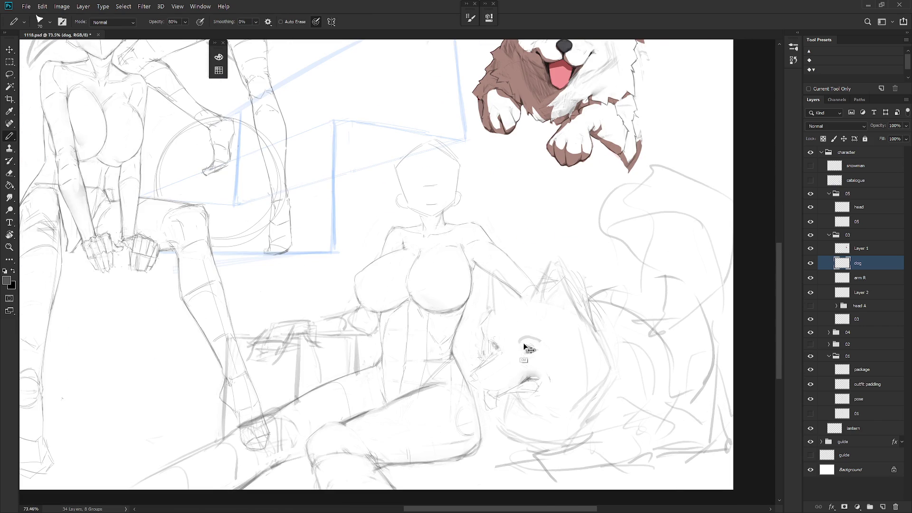
mouse_move(540, 336)
left_mouse_down()
mouse_move(520, 399)
mouse_move(520, 380)
left_mouse_up()
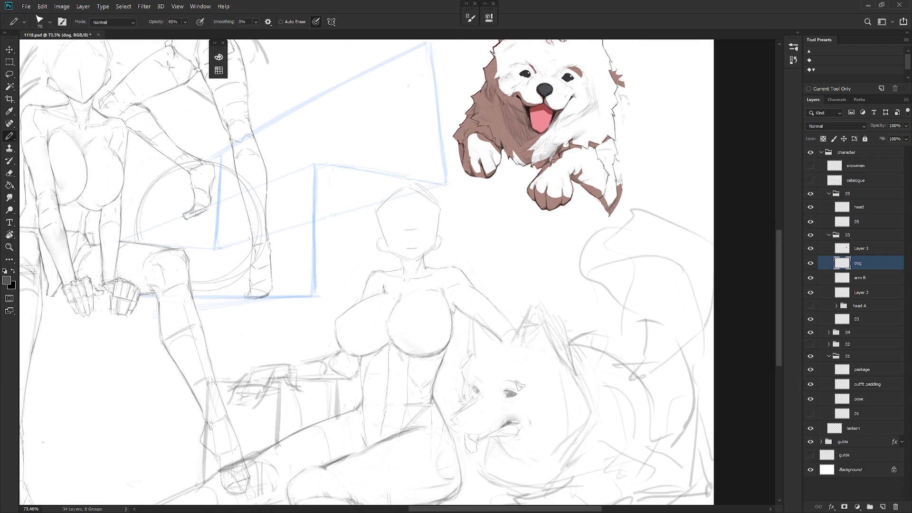
key("shift+b")
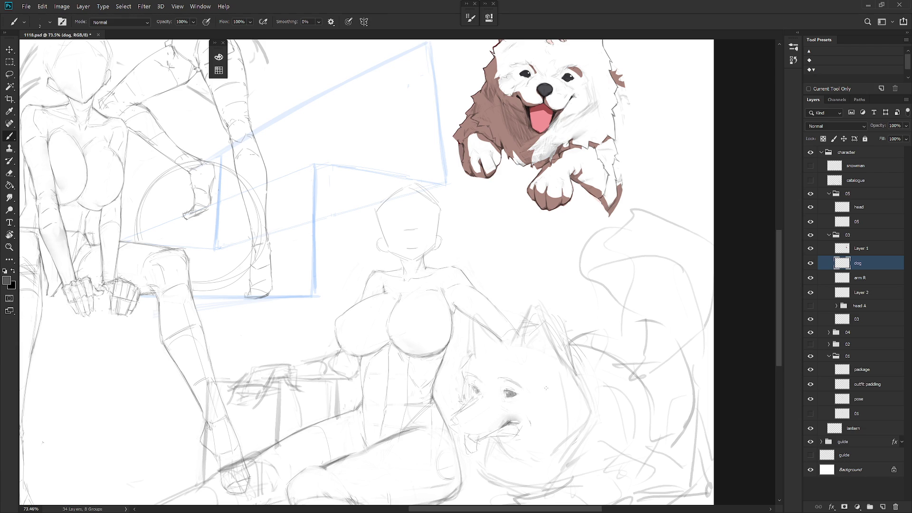
scroll(542, 393, "down", 1)
left_click_drag(536, 396, 519, 415)
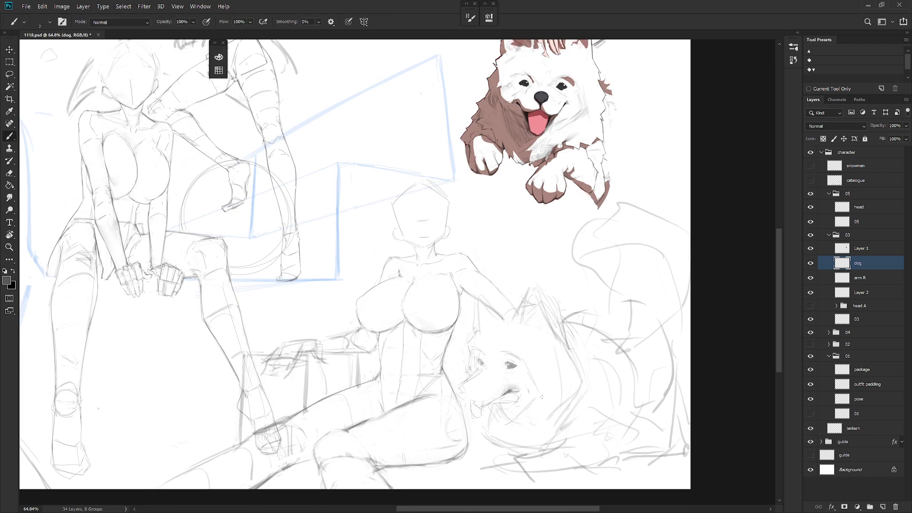
left_click_drag(561, 410, 512, 447)
scroll(617, 424, "down", 3)
key("e")
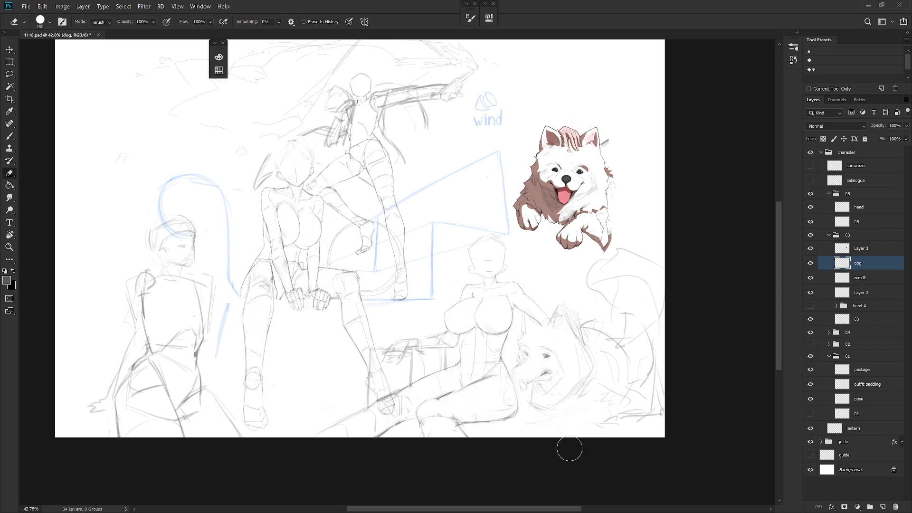
Move the dog sketch left and rotate it about 8.8° beside the reclining girl
key("v")
mouse_move(613, 409)
left_mouse_down()
mouse_move(597, 415)
mouse_move(626, 397)
left_mouse_up()
key("ctrl+t")
mouse_move(672, 265)
left_mouse_down()
mouse_move(699, 248)
mouse_move(694, 259)
left_mouse_up()
left_click_drag(594, 380, 601, 383)
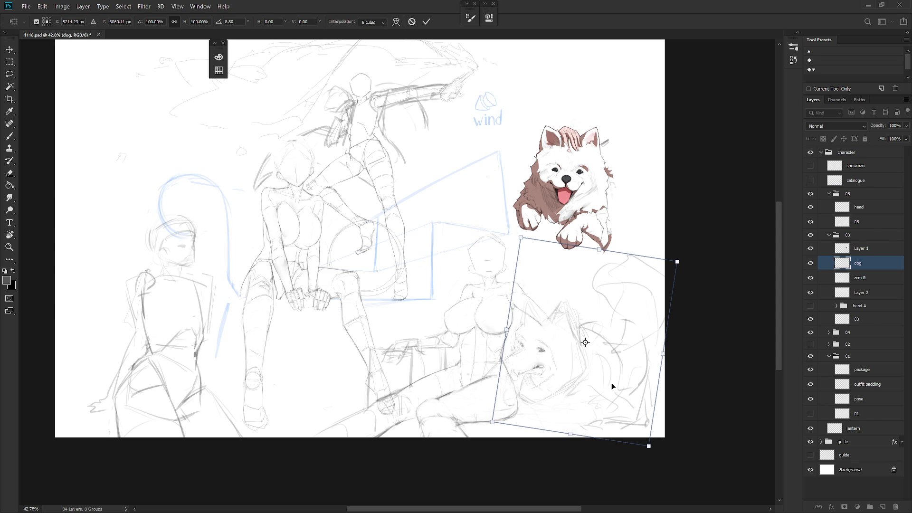
key("Return")
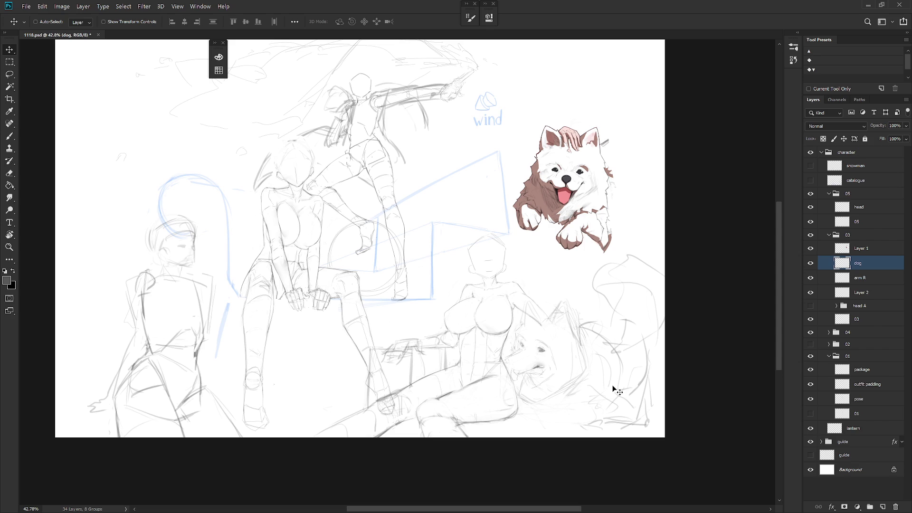
Preview the snowman and catalogue layers, leaving both hidden
left_click(810, 167)
left_click(811, 167)
left_click(810, 180)
Shift the dog sketch about 25 px right and transform its lassoed head area
key("l")
scroll(543, 380, "up", 3)
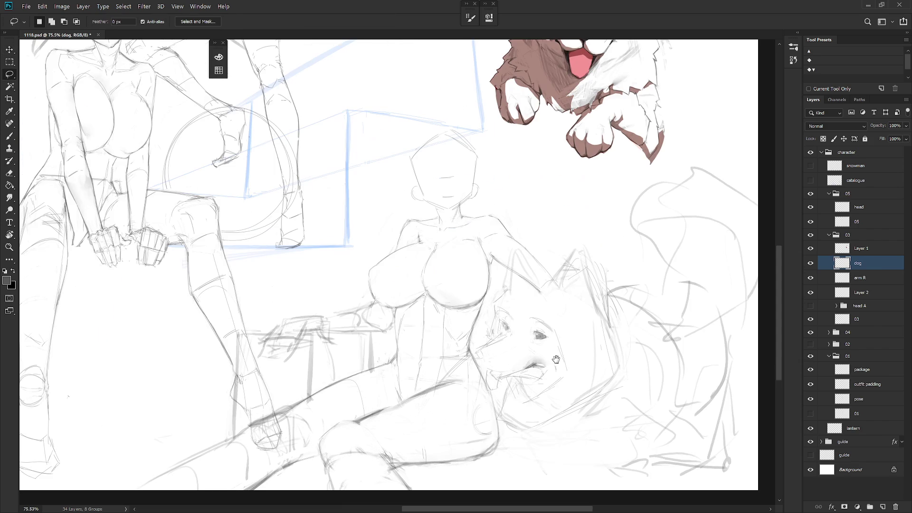
key("v")
left_click_drag(664, 427, 678, 423)
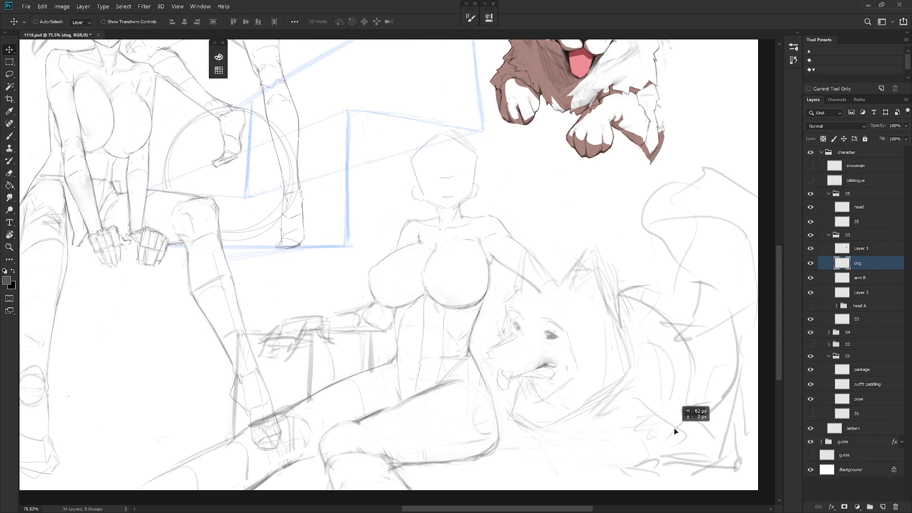
key("l")
mouse_move(519, 386)
left_mouse_down()
mouse_move(533, 407)
mouse_move(600, 390)
mouse_move(537, 422)
mouse_move(637, 377)
mouse_move(601, 238)
mouse_move(483, 326)
left_mouse_up()
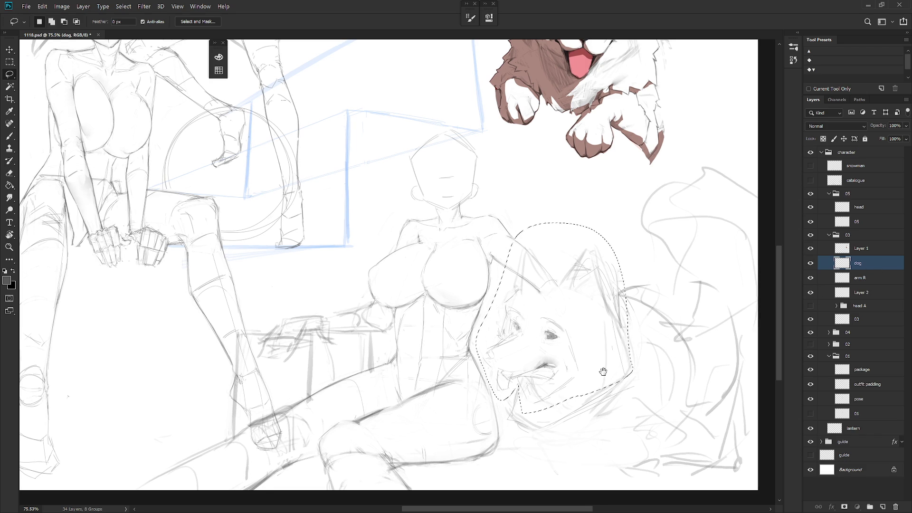
scroll(588, 362, "right", 2)
key("ctrl+t")
key("Return")
key("ctrl+d")
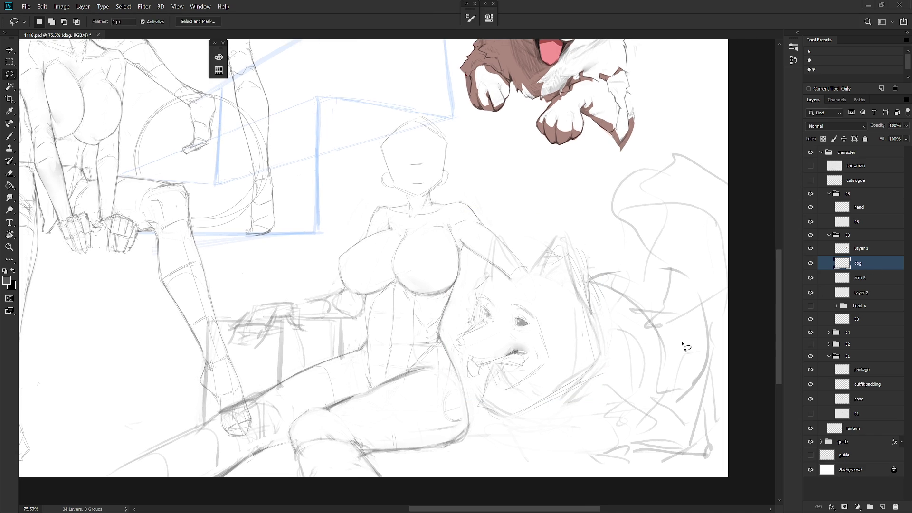
Duplicate the dog layer as 'dog copy' and hide the original dog layer
key("ctrl+j")
left_click(810, 278)
scroll(555, 369, "down", 3)
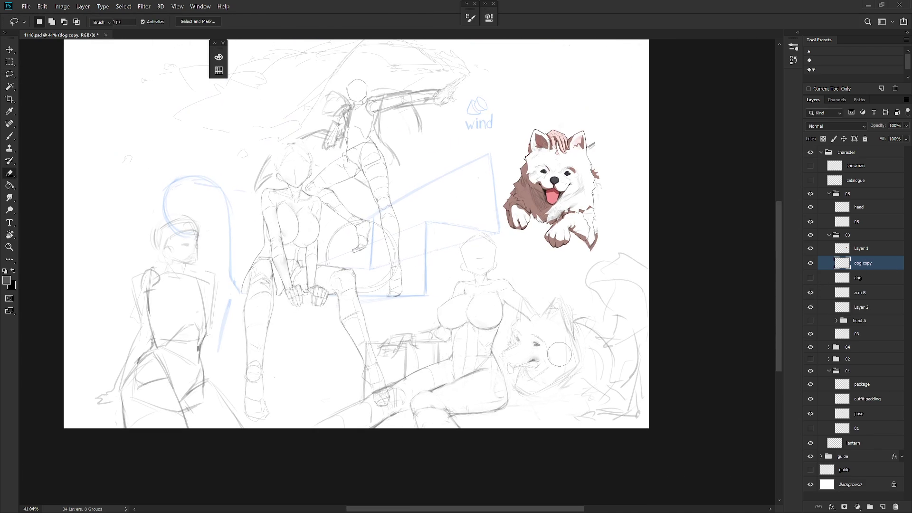
Erase the dog's old face lines and brush faint new strokes near its eye
key("e")
mouse_move(516, 328)
left_mouse_down()
mouse_move(537, 352)
mouse_move(522, 335)
mouse_move(547, 344)
left_mouse_up()
key("b")
scroll(543, 358, "up", 2)
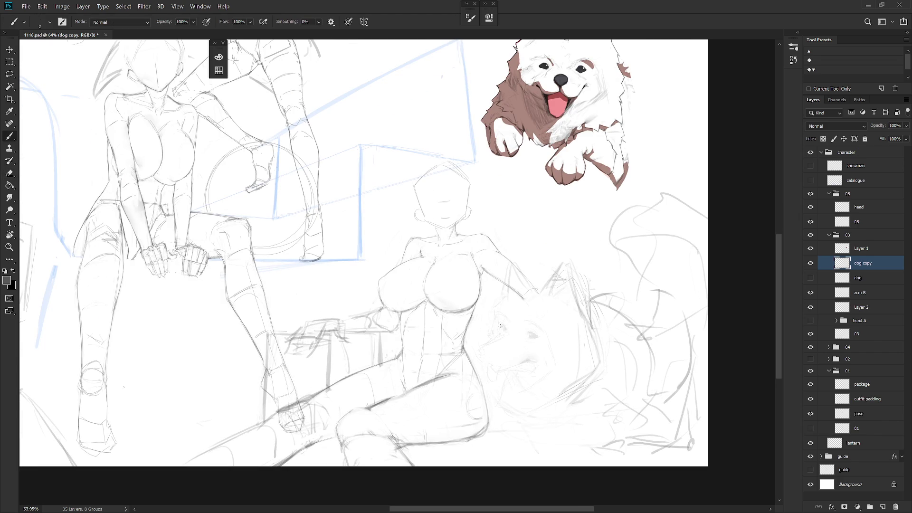
mouse_move(505, 325)
left_mouse_down()
mouse_move(523, 332)
mouse_move(494, 323)
left_mouse_up()
left_click_drag(530, 334, 547, 337)
key("e")
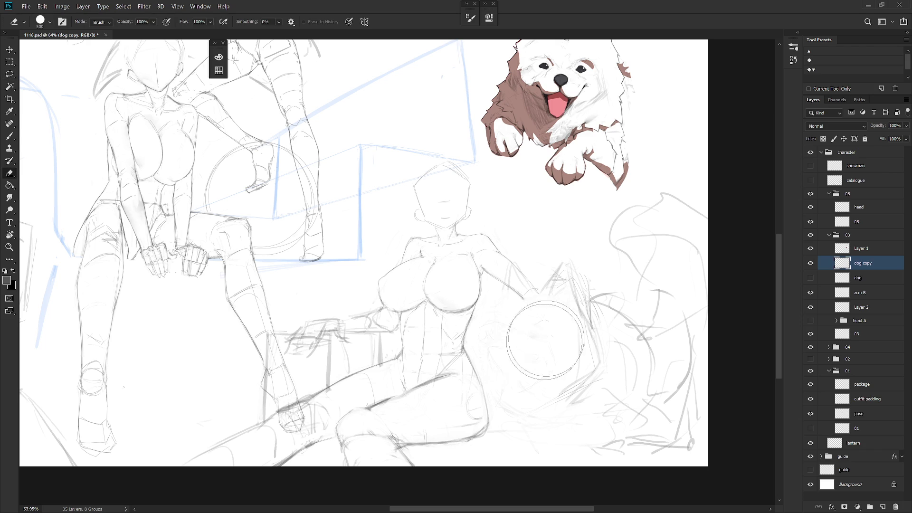
key("b")
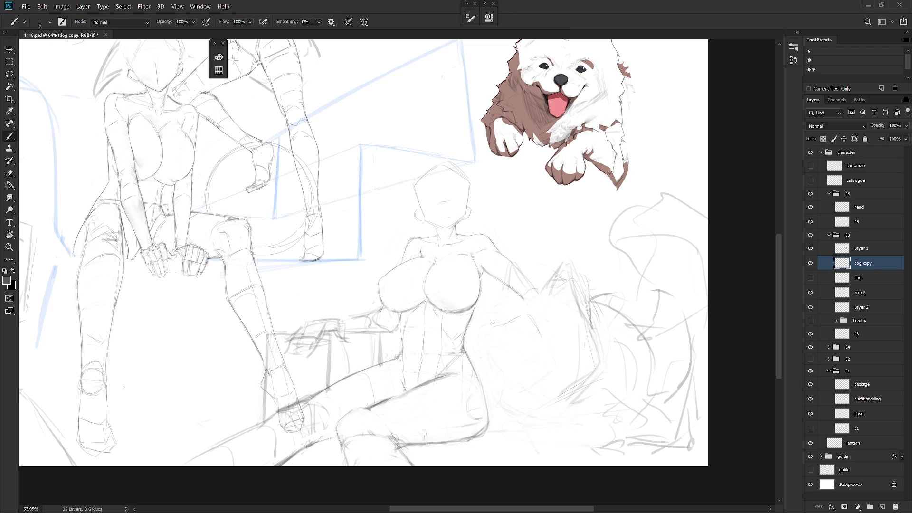
left_click_drag(540, 344, 542, 351)
Brush the dog's head outline, cheek, muzzle lines and eye curves on dog copy
mouse_move(498, 361)
left_mouse_down()
mouse_move(500, 384)
mouse_move(528, 388)
left_mouse_up()
left_click_drag(563, 335, 570, 359)
mouse_move(499, 316)
left_mouse_down()
mouse_move(518, 299)
mouse_move(551, 305)
left_mouse_up()
left_click_drag(489, 349, 496, 370)
left_click_drag(546, 323, 551, 326)
mouse_move(549, 318)
left_mouse_down()
mouse_move(557, 326)
mouse_move(546, 329)
left_mouse_up()
left_click_drag(514, 287, 527, 295)
key("shift+b")
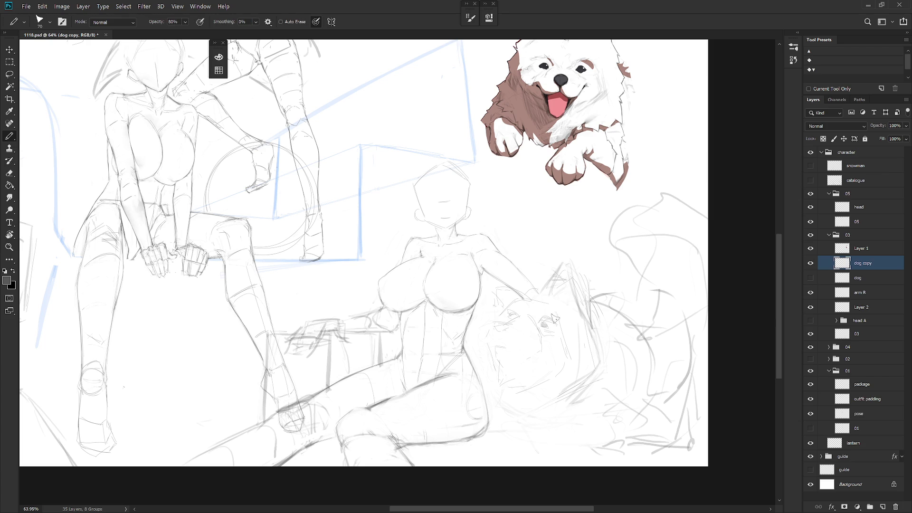
key("shift+b")
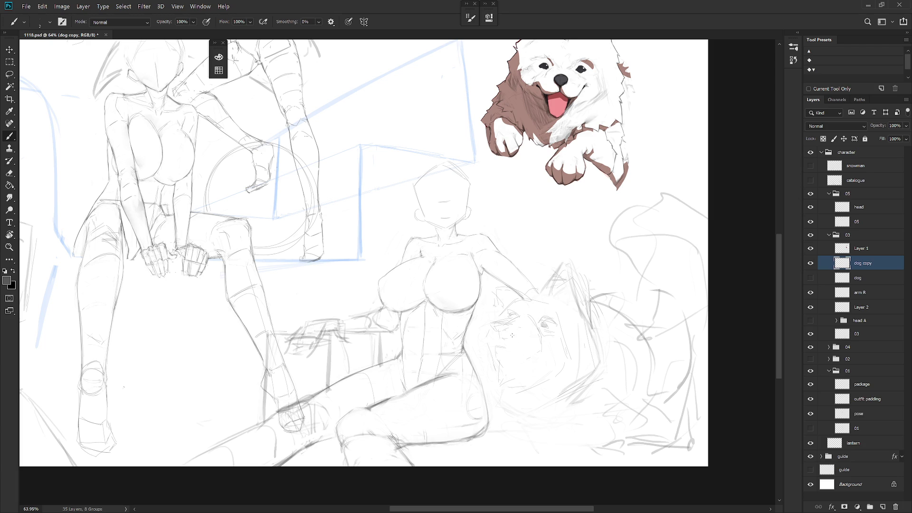
mouse_move(493, 325)
left_mouse_down()
mouse_move(487, 335)
mouse_move(529, 347)
left_mouse_up()
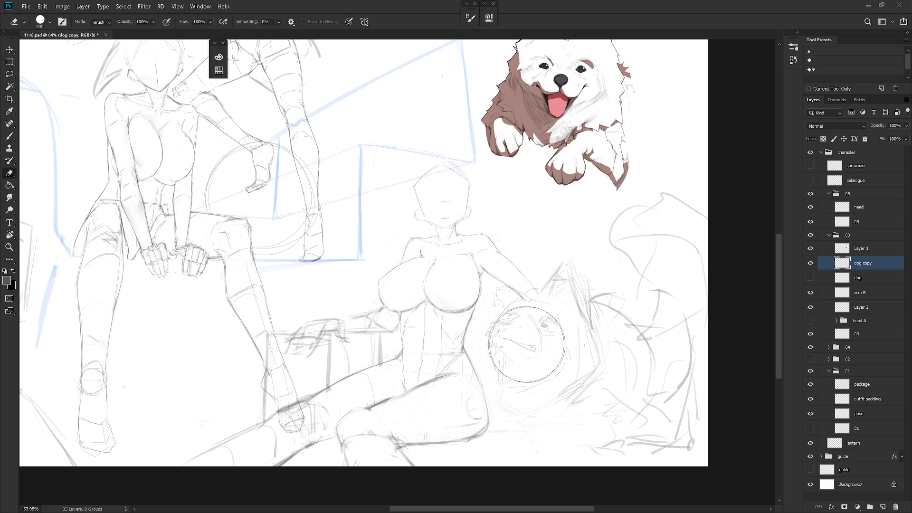
Brush the dog's mouth line, eye marks and ear edge
left_click_drag(513, 342, 530, 343)
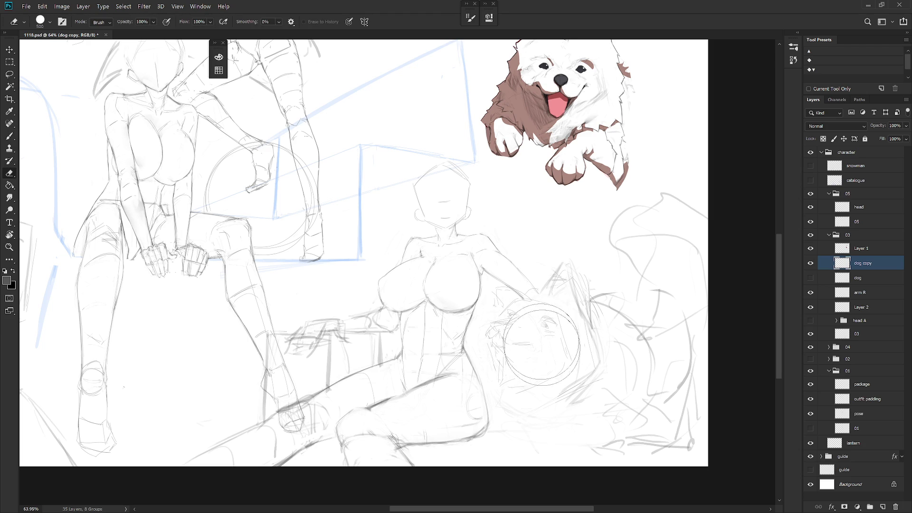
key("shift+b")
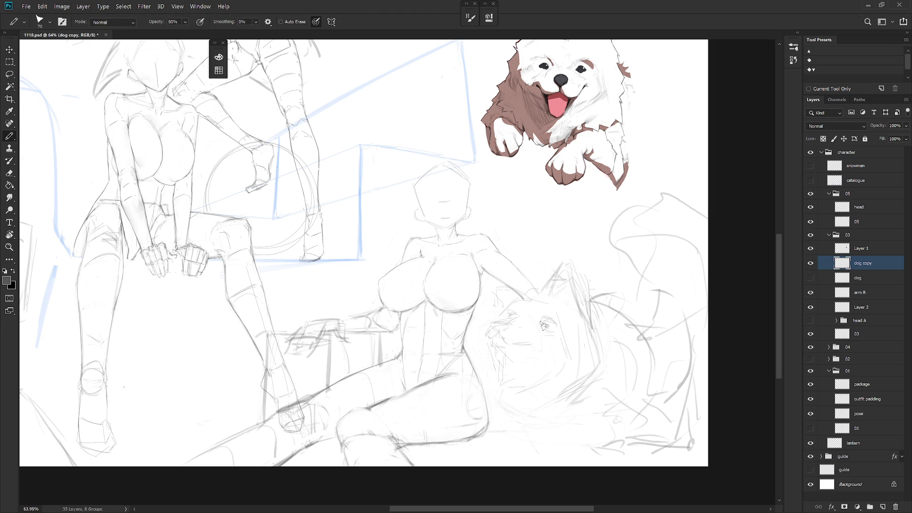
key("shift+b")
left_click_drag(544, 324, 542, 329)
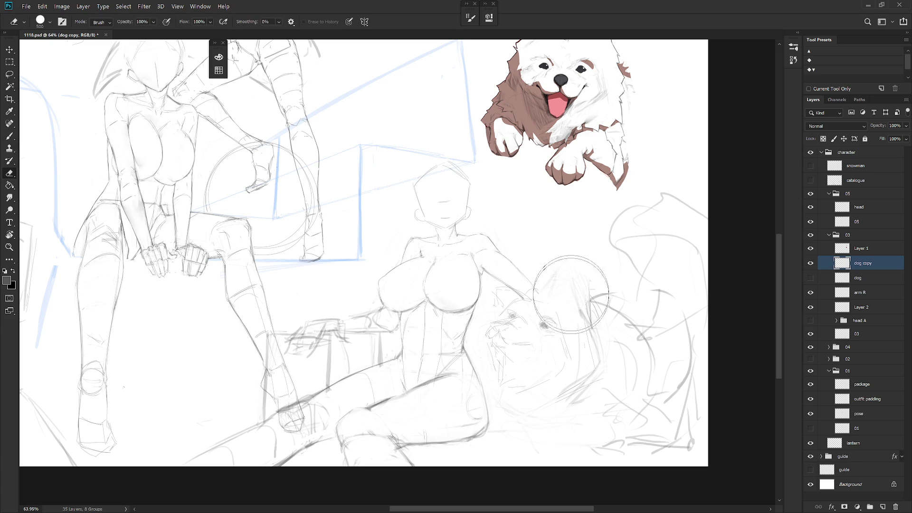
left_click_drag(581, 276, 589, 323)
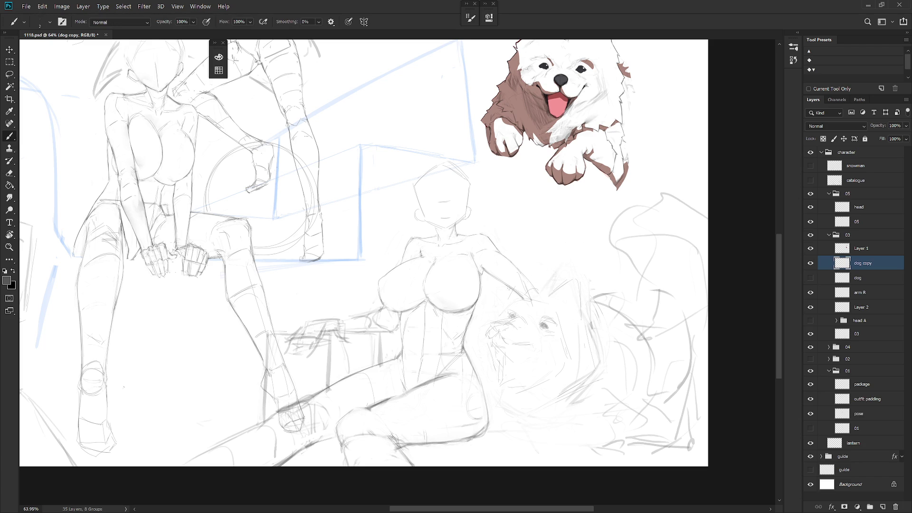
Sample the sketch grey, pencil the dog's small nose and start transforming it upward
left_click(493, 351, "alt")
key("shift+b")
left_click(533, 344, "alt")
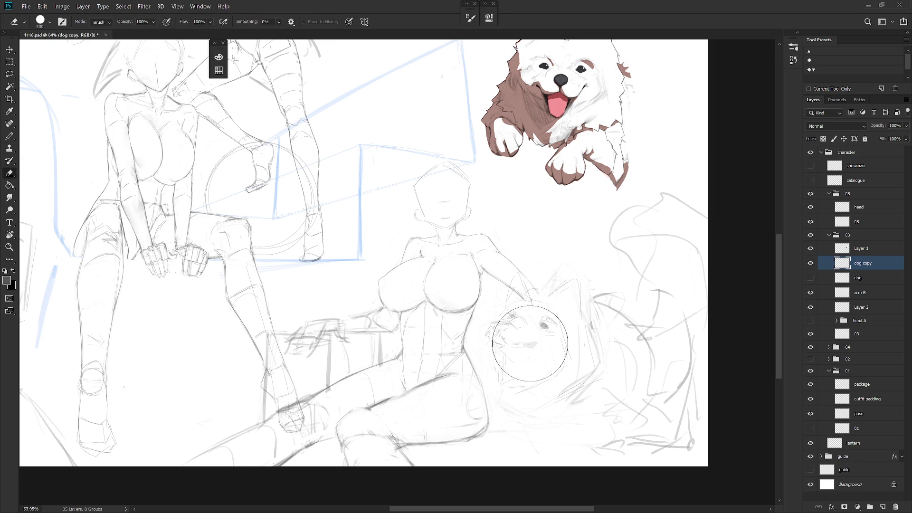
key("b")
key("shift+b")
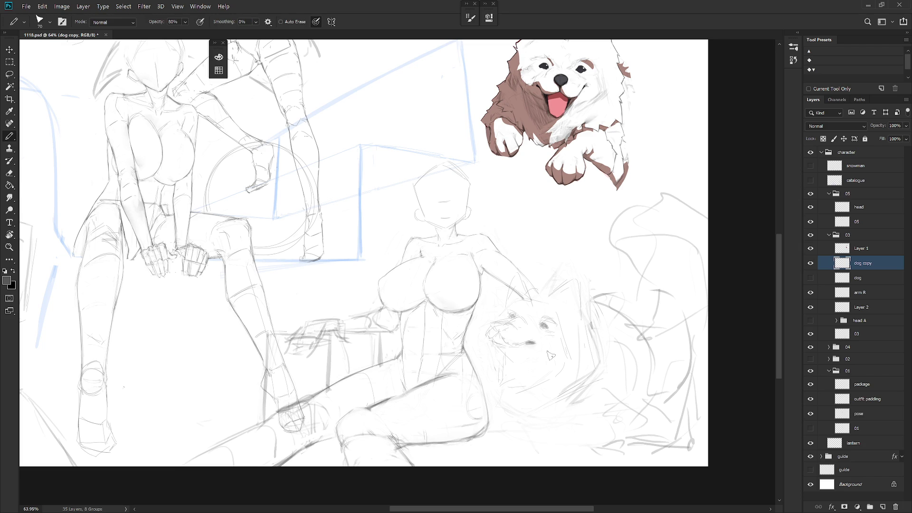
mouse_move(554, 314)
left_mouse_down()
mouse_move(537, 339)
mouse_move(563, 349)
left_mouse_up()
key("ctrl+t")
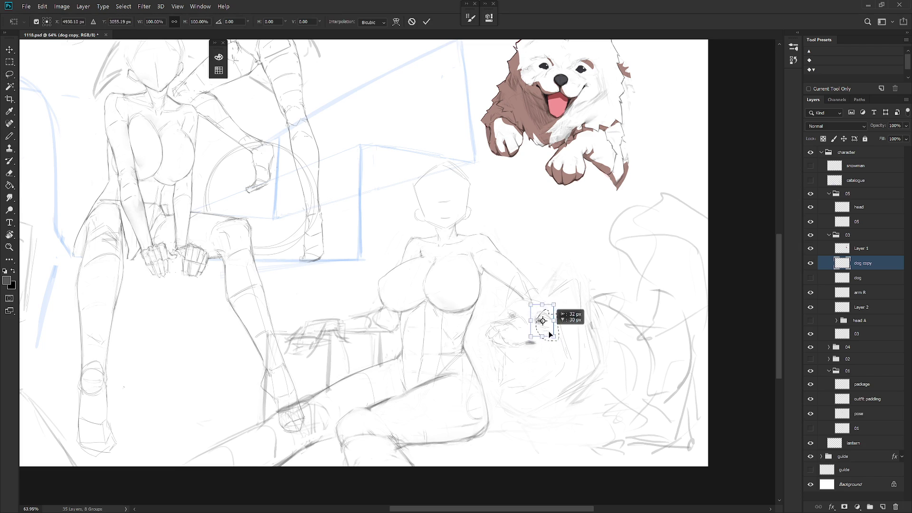
Apply the nose move, then cycle between eraser, soft brush and hard pencil
key("Return")
key("e")
key("b")
key("e")
key("b")
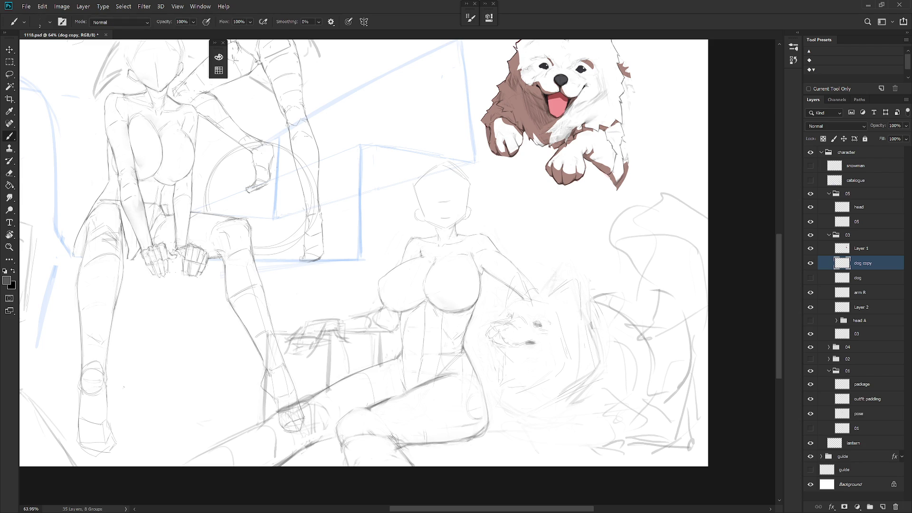
key("e")
key("b")
key("shift+b")
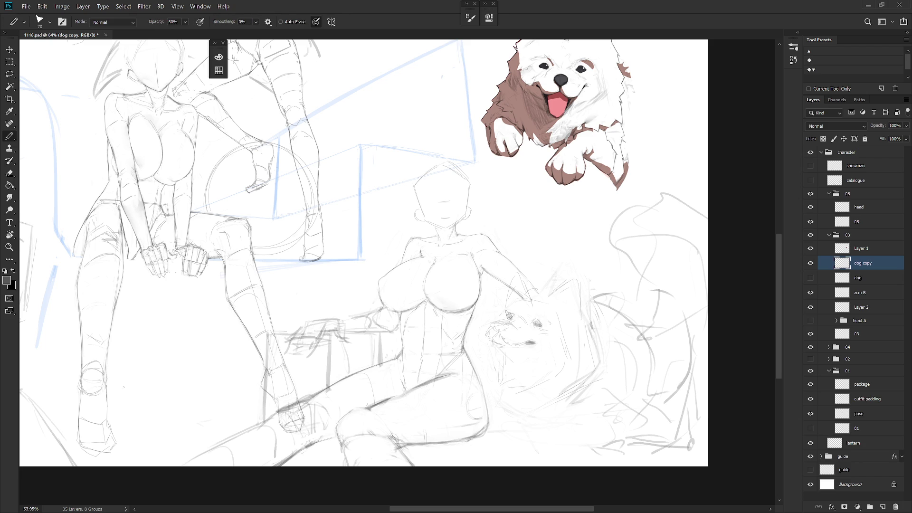
key("shift+b")
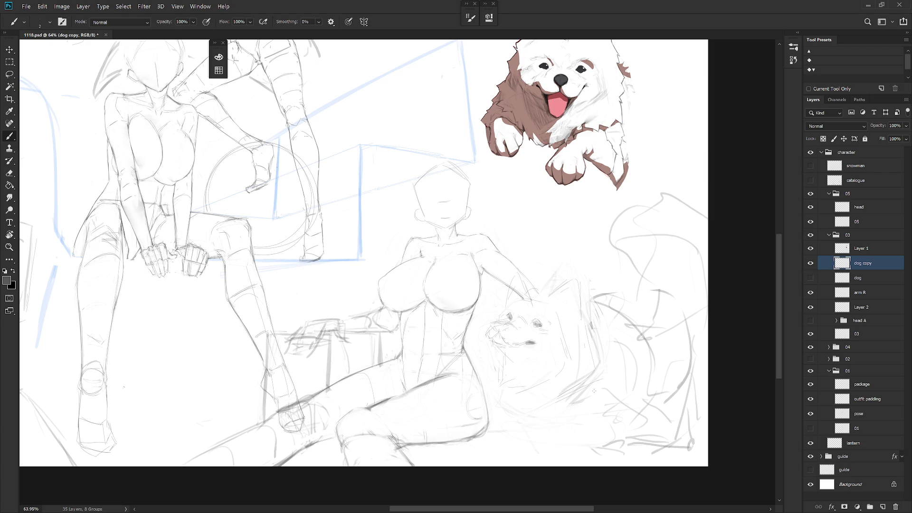
Sketch faint and dark strokes on the dog's head, outlining its right ear
mouse_move(501, 361)
left_mouse_down()
mouse_move(509, 397)
mouse_move(568, 344)
left_mouse_up()
left_click_drag(525, 291, 572, 309)
mouse_move(545, 304)
left_mouse_down()
mouse_move(554, 295)
mouse_move(567, 304)
left_mouse_up()
scroll(532, 342, "up", 1)
Add small marks left of the dog's nose, alternating eraser and brush
key("e")
key("b")
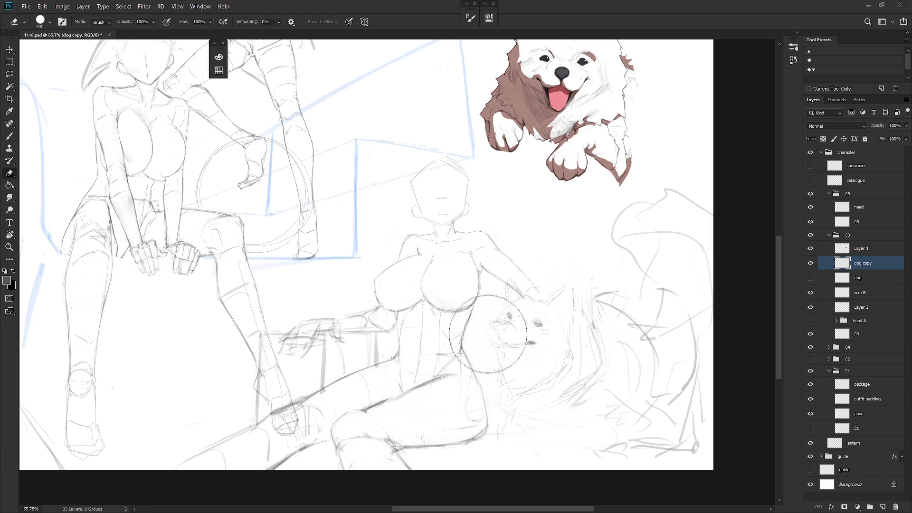
left_click_drag(492, 328, 493, 339)
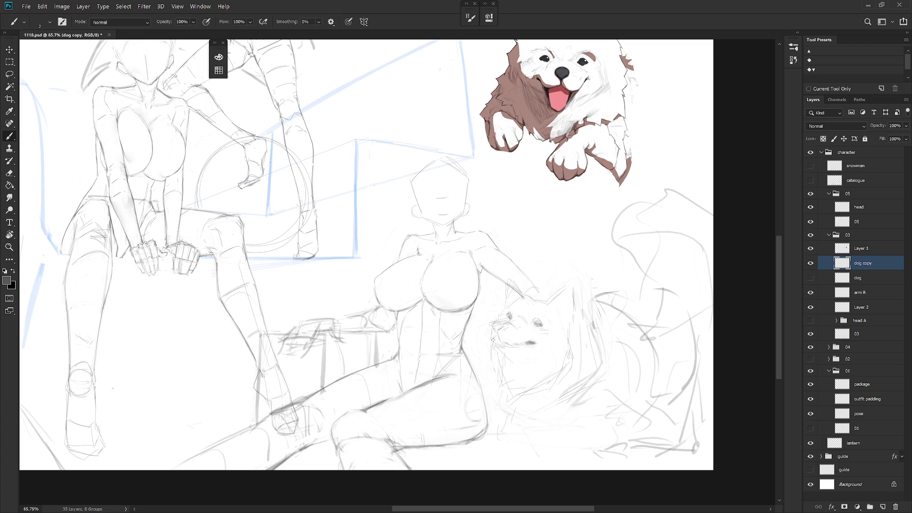
key("e")
key("b")
Lasso a small area around the dog's eye and rework it with eraser and brush
key("l")
left_click_drag(539, 324, 536, 329)
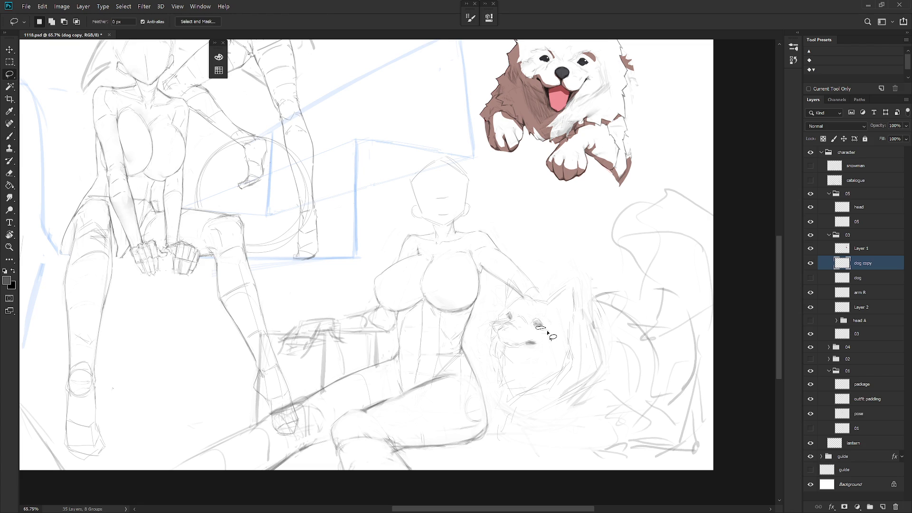
key("e")
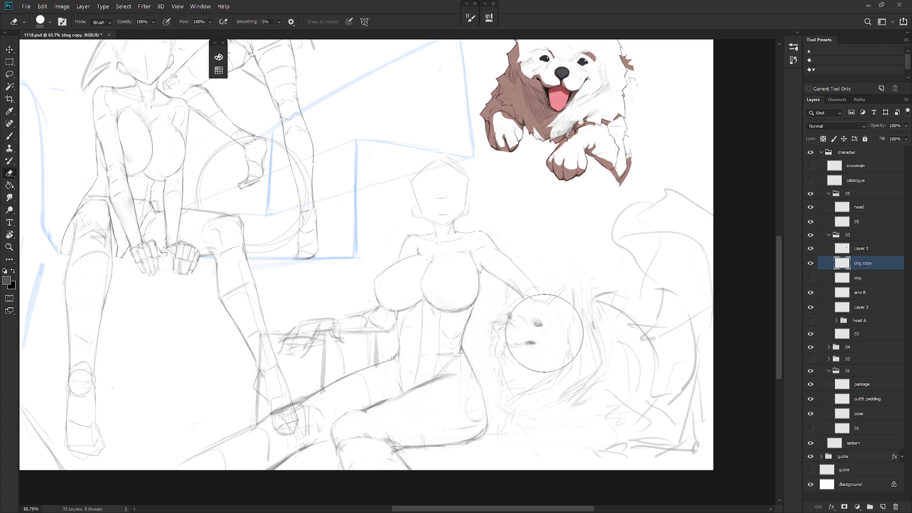
key("b")
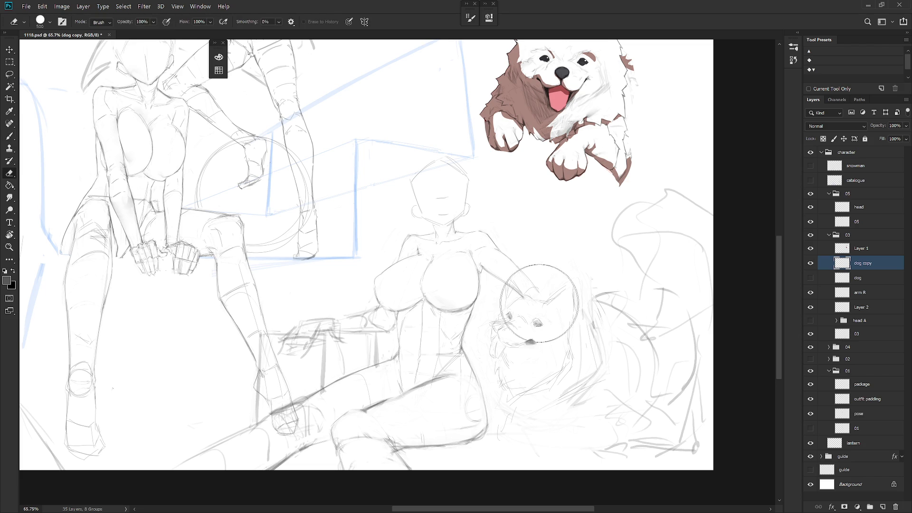
key("e")
key("b")
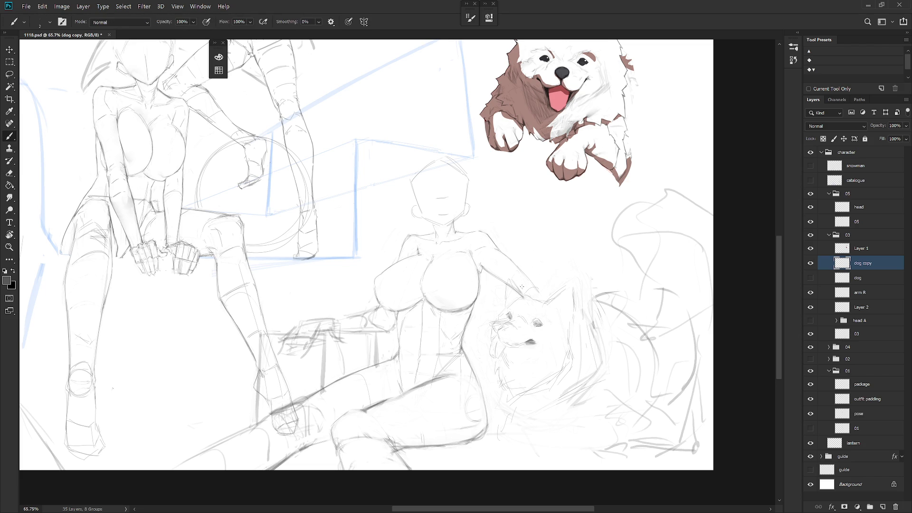
mouse_move(532, 251)
left_mouse_down()
mouse_move(501, 361)
mouse_move(511, 266)
left_mouse_up()
key("e")
key("b")
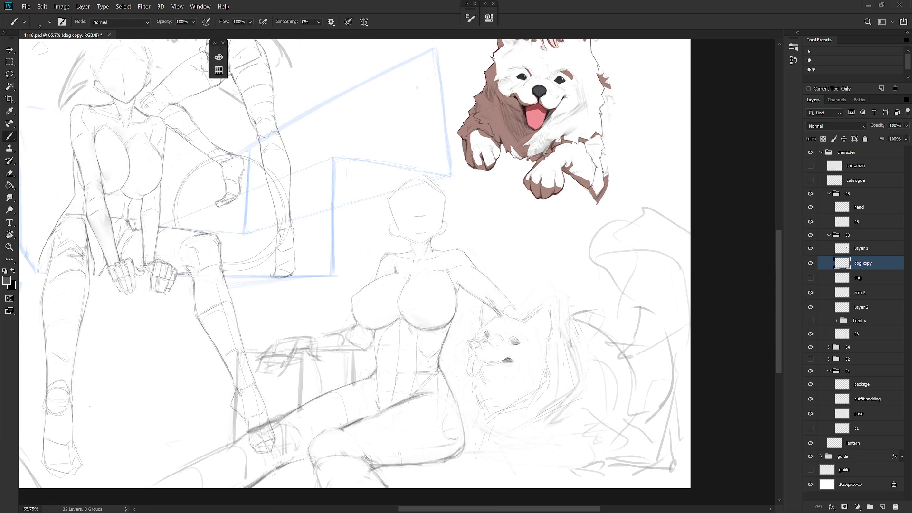
Erase stray lines on the dog's face sketch, alternating eraser and brush
key("e")
key("b")
key("e")
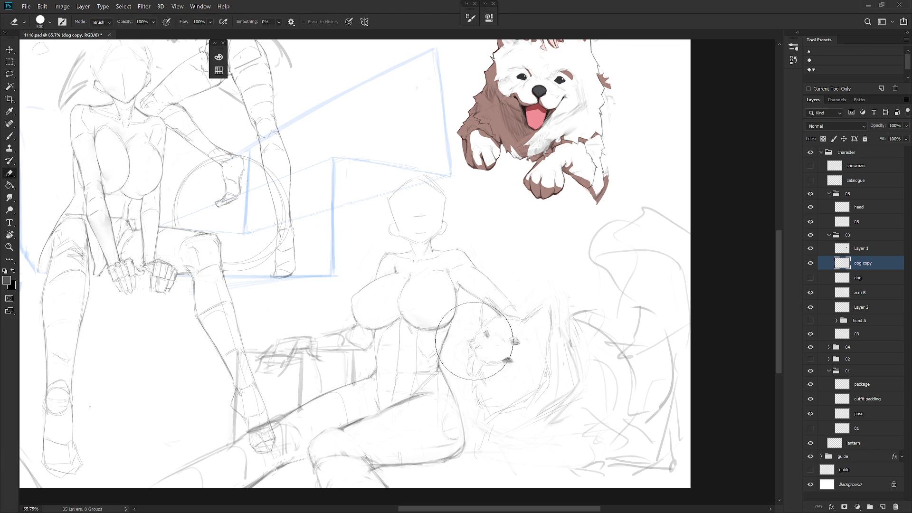
key("b")
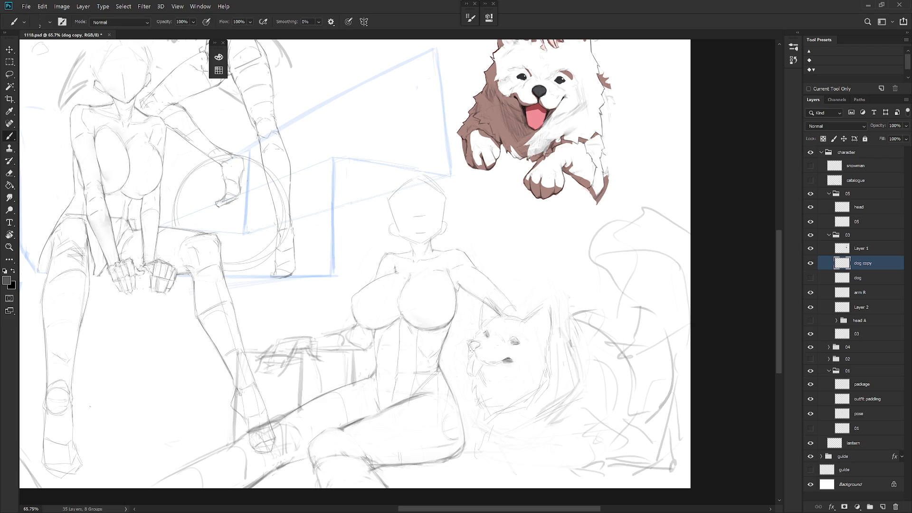
key("e")
key("b")
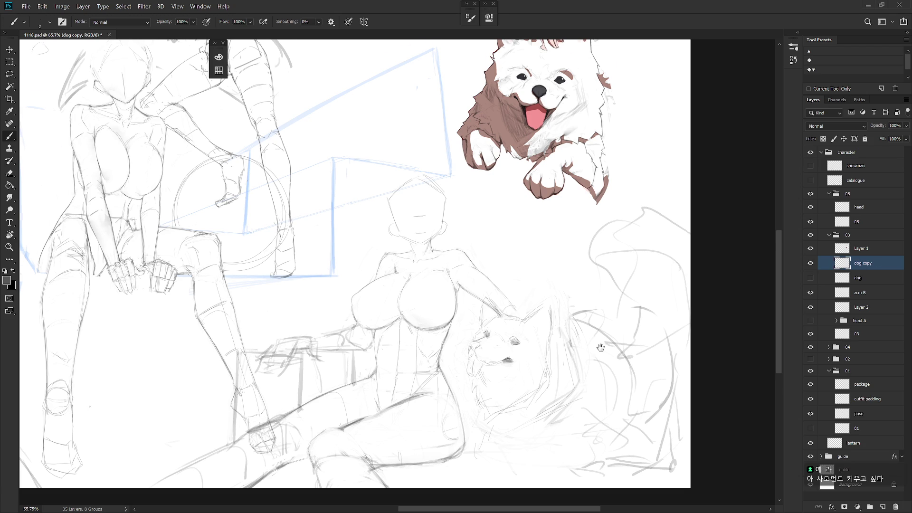
Pan the dog higher into view and lasso a selection around its head
left_click_drag(598, 355, 617, 311)
key("l")
mouse_move(539, 369)
left_mouse_down()
mouse_move(569, 354)
mouse_move(579, 285)
mouse_move(531, 257)
mouse_move(483, 351)
mouse_move(542, 369)
left_mouse_up()
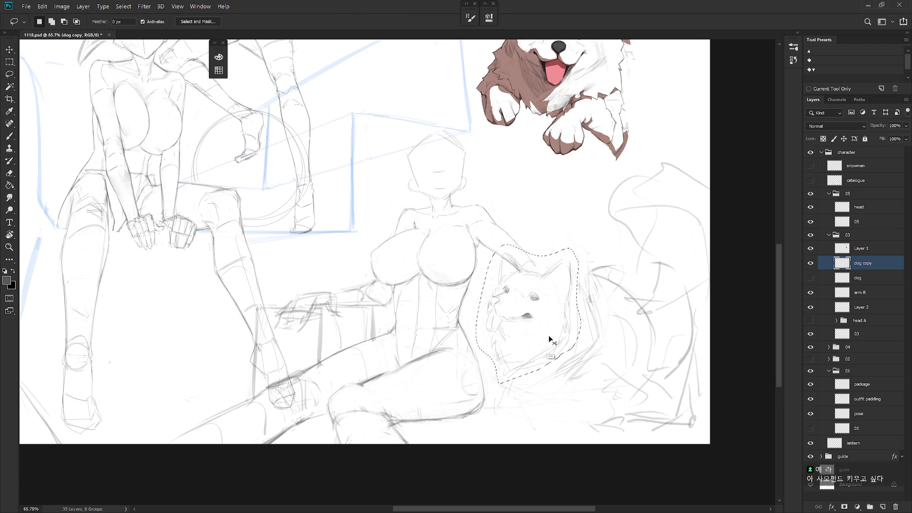
Enlarge the selected dog head to about 110% and move it down and left
key("ctrl+t")
left_click(563, 281, "alt")
left_click_drag(563, 281, 558, 353)
left_click_drag(477, 393, 469, 395)
left_click_drag(529, 361, 511, 379)
key("Return")
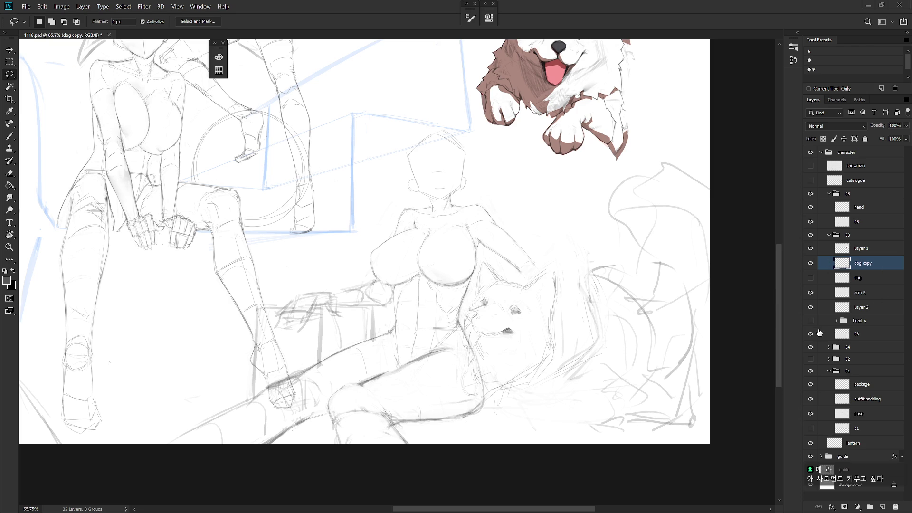
Toggle Layer 2 and layer 03 visibility to compare, leaving layer 03 hidden
left_click(811, 309)
left_click(811, 308)
left_click(811, 335)
left_click(810, 334)
left_click(810, 335)
Select the whole dog sketch, enlarge it to about 109%, and deselect
mouse_move(546, 377)
left_mouse_down()
mouse_move(585, 265)
mouse_move(456, 362)
mouse_move(521, 395)
left_mouse_up()
key("ctrl+t")
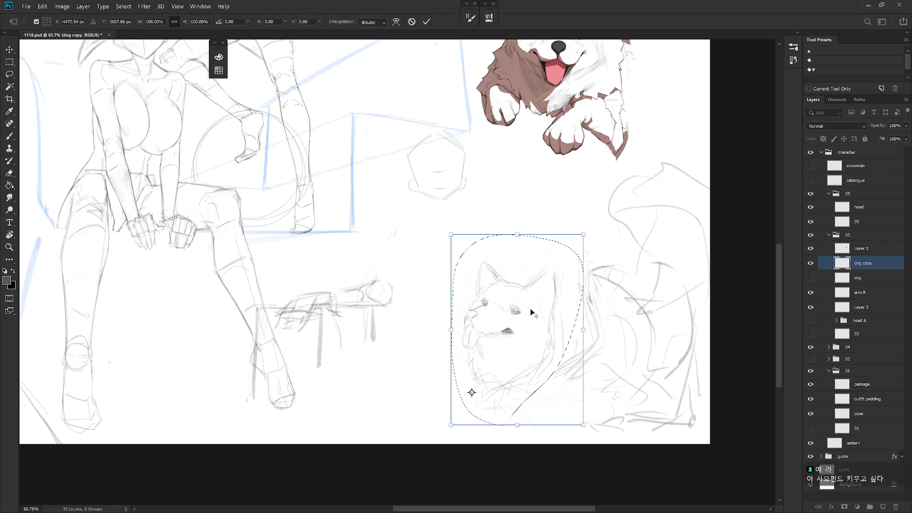
mouse_move(589, 237)
left_mouse_down()
mouse_move(602, 210)
mouse_move(595, 221)
left_mouse_up()
key("Return")
key("ctrl+d")
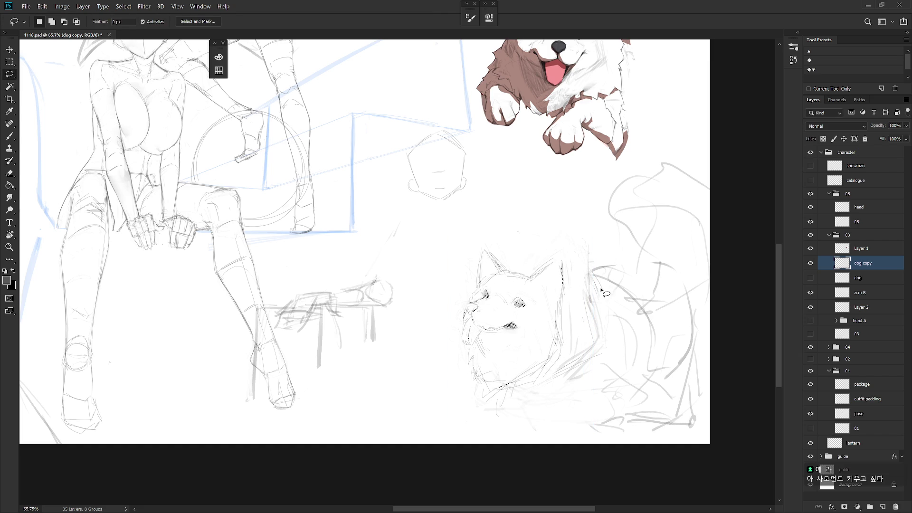
Toggle head A, dog and dog copy layers on and off to compare sketches
left_click(810, 321)
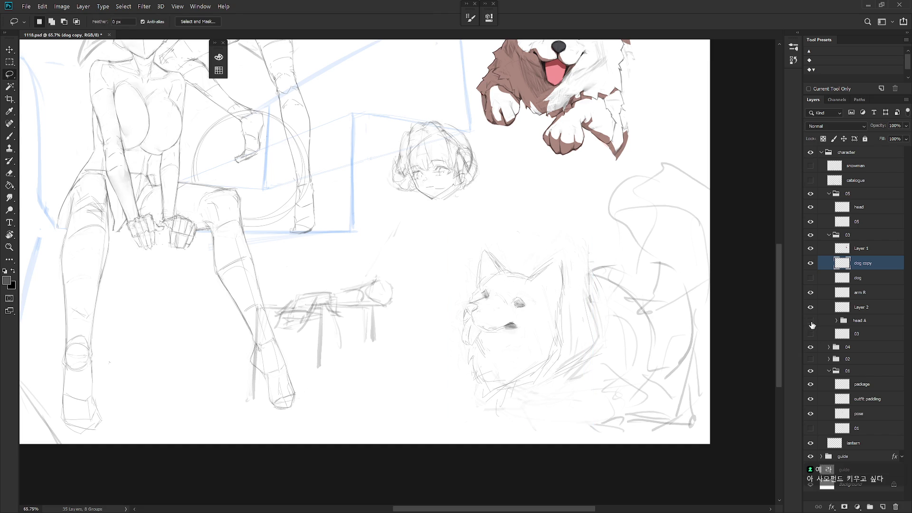
left_click(811, 321)
left_click(811, 277)
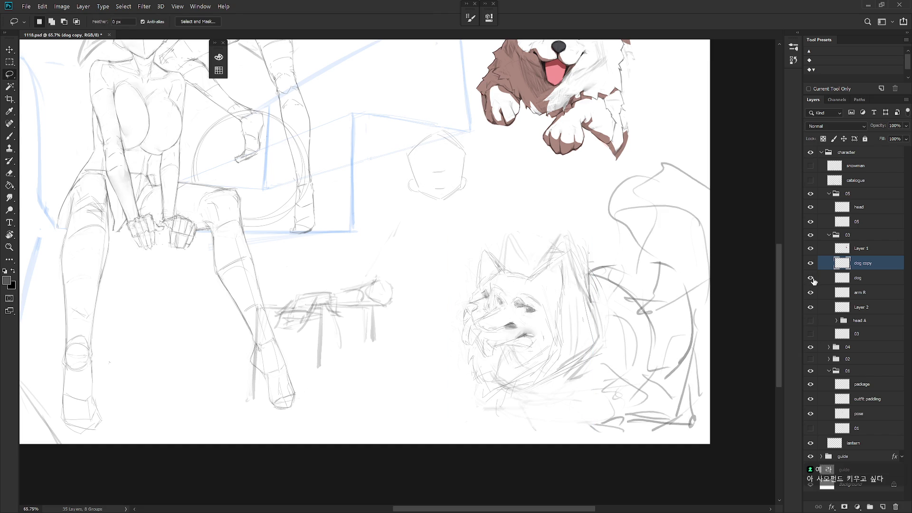
left_click(811, 264)
left_click(811, 263)
left_click(811, 278)
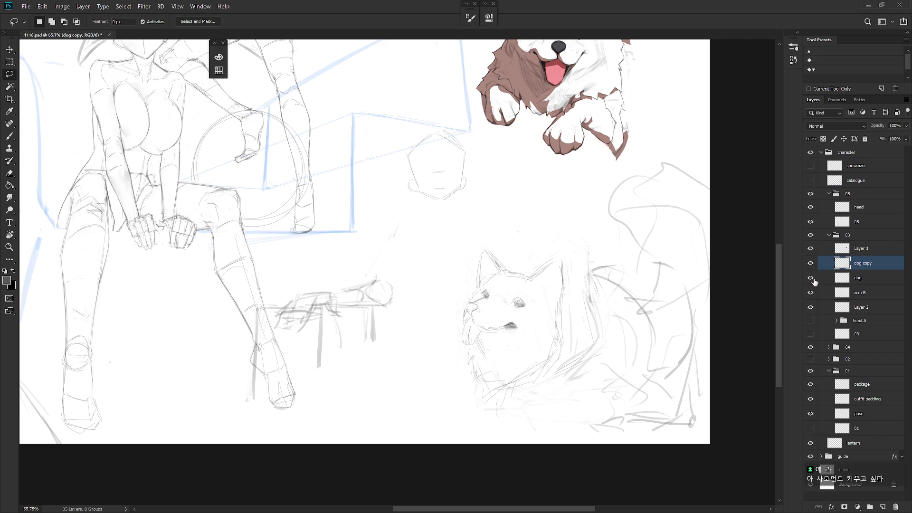
left_click(812, 278)
left_click(812, 280)
Shift the lassoed dog right and enlarge it slightly, then show layer 03 again
mouse_move(524, 399)
left_mouse_down()
mouse_move(577, 348)
mouse_move(503, 233)
mouse_move(524, 399)
left_mouse_up()
key("ctrl+t")
left_click_drag(509, 328, 481, 377)
left_click_drag(533, 328, 568, 295)
key("Return")
key("l")
key("Return")
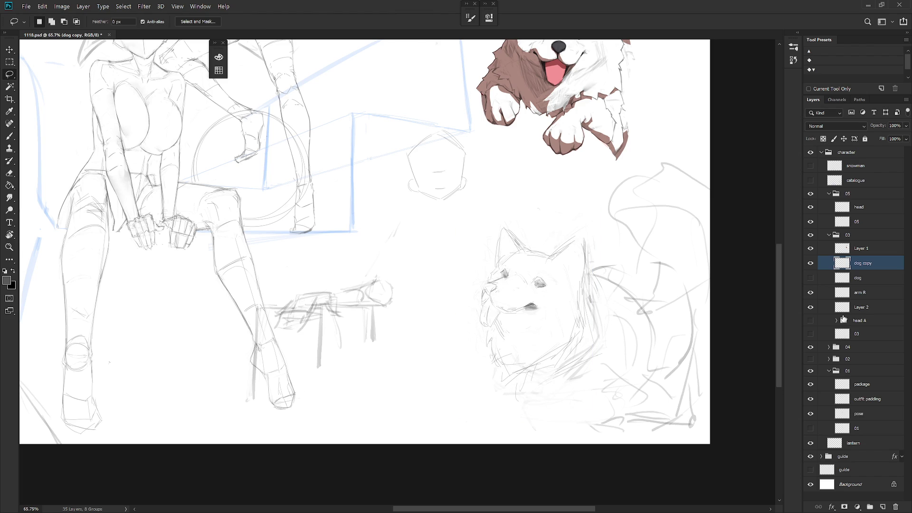
left_click(811, 334)
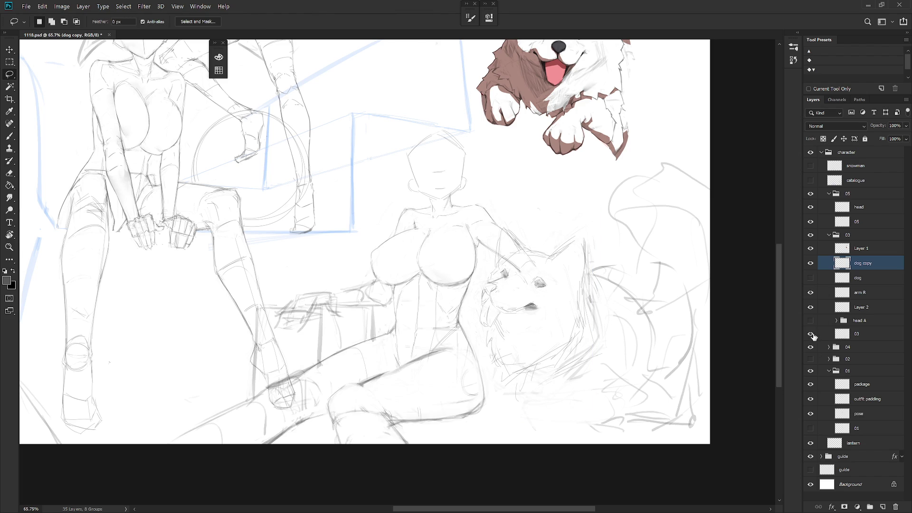
Move the dog sketch 83 px left and set Layer 2 opacity to 30%
key("v")
left_click_drag(672, 390, 646, 390)
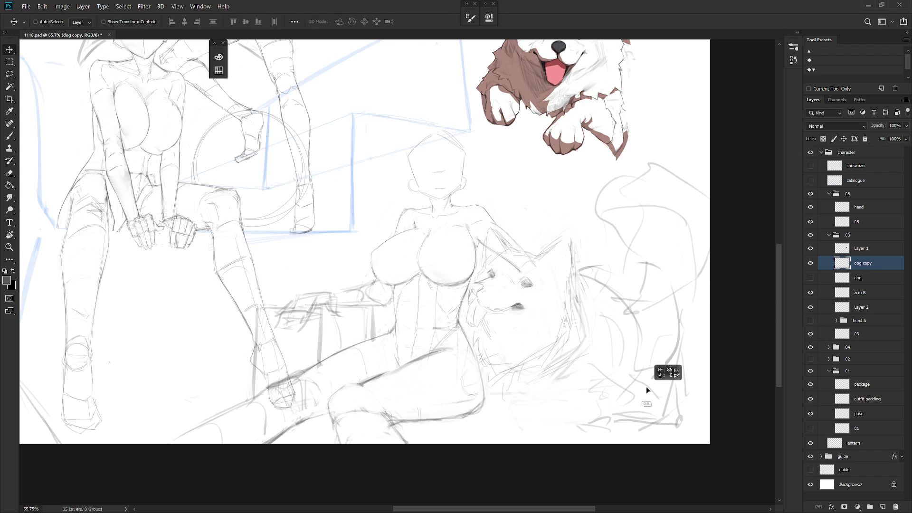
key("b")
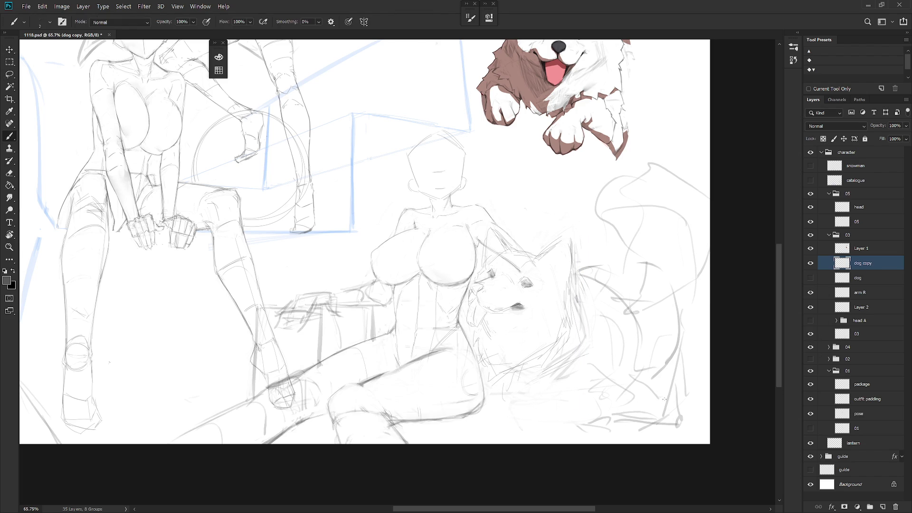
left_click(875, 308)
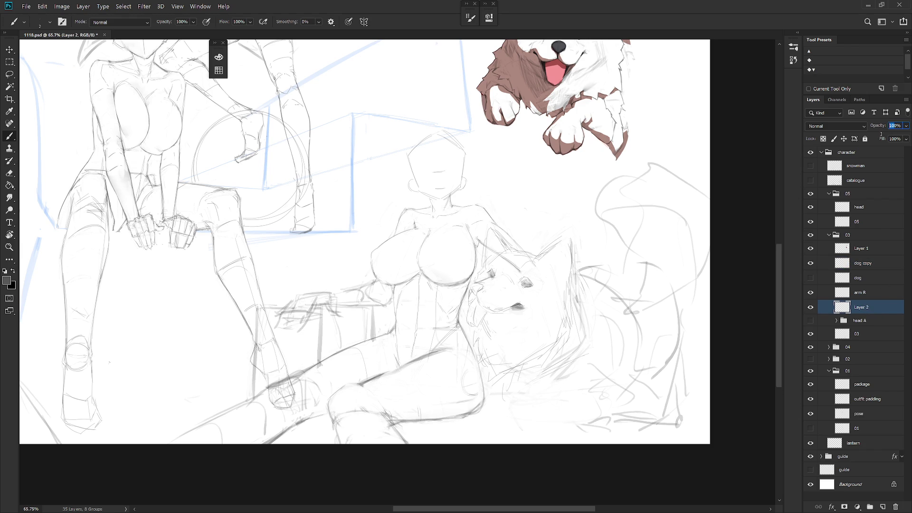
type("30")
key("Return")
Fade layer 03 to 30% opacity and select the dog copy layer
left_click(859, 336)
key("Return")
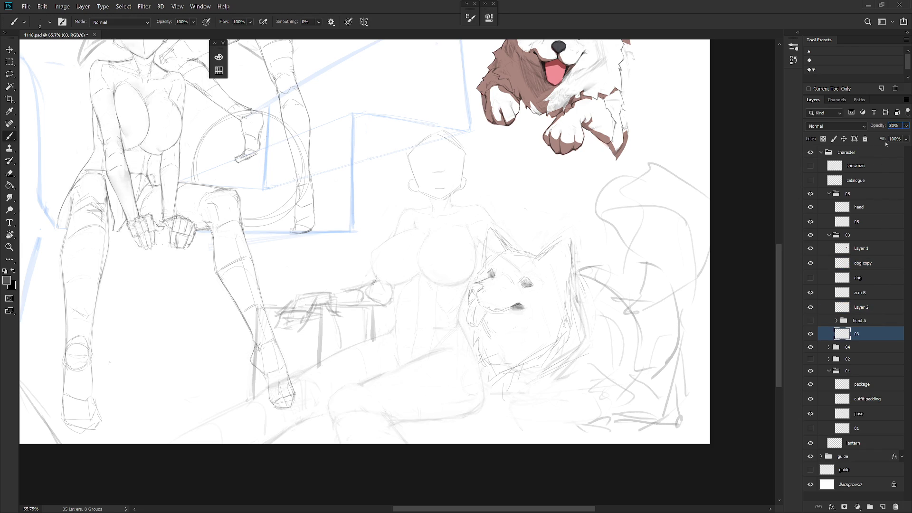
left_click(875, 279)
key("shift+b")
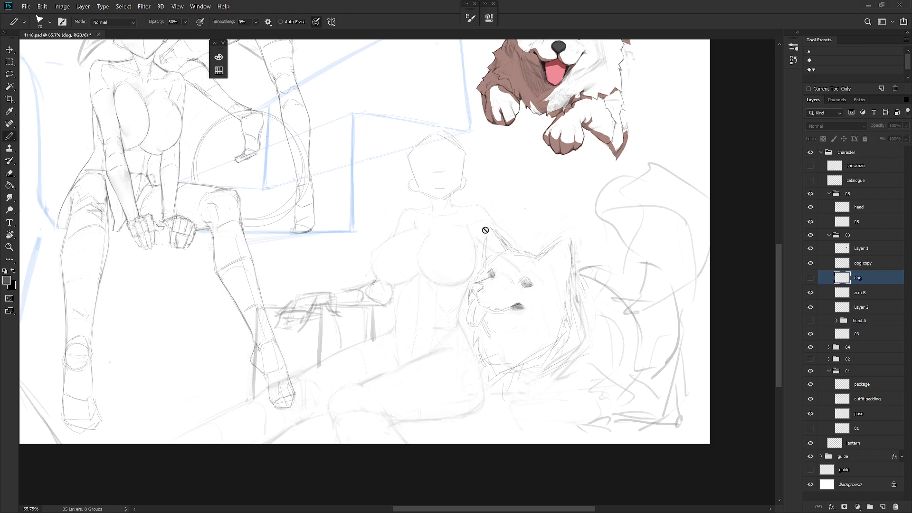
left_click(874, 264)
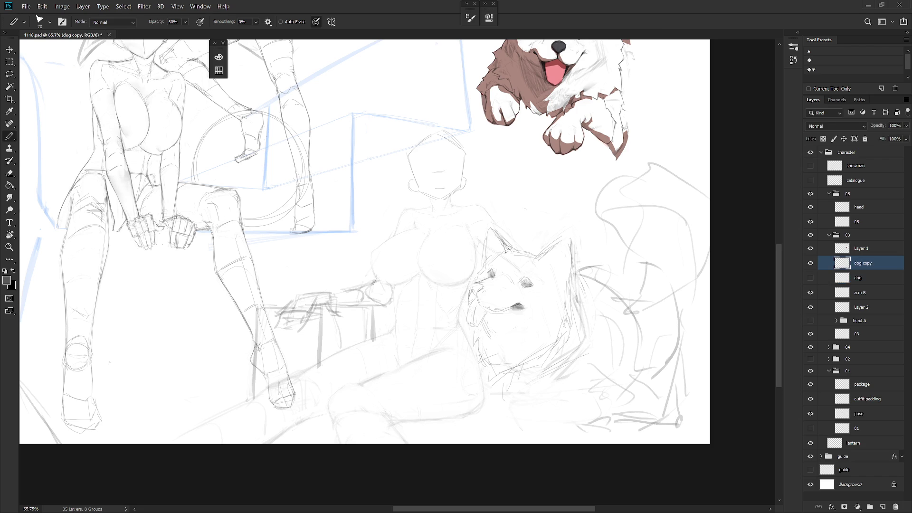
Cycle smudge, eraser and brush on the dog copy, shrinking the eraser size
key("r")
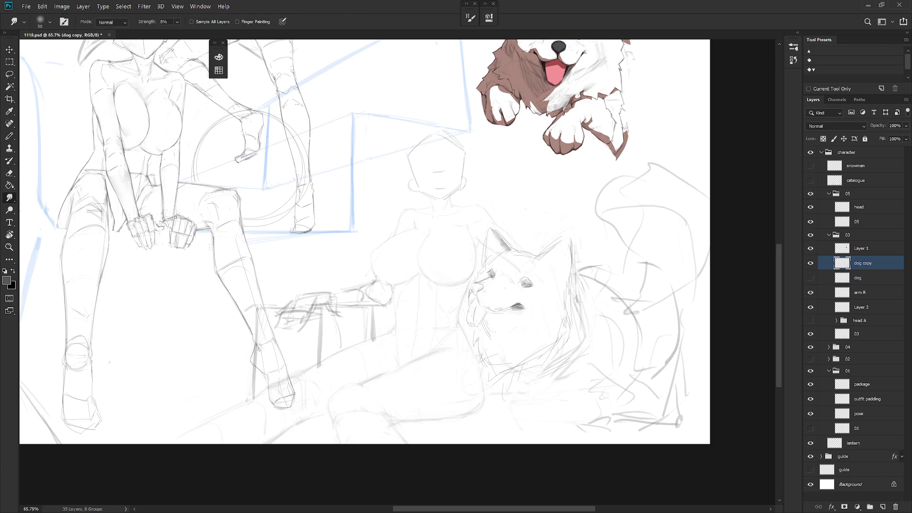
key("e")
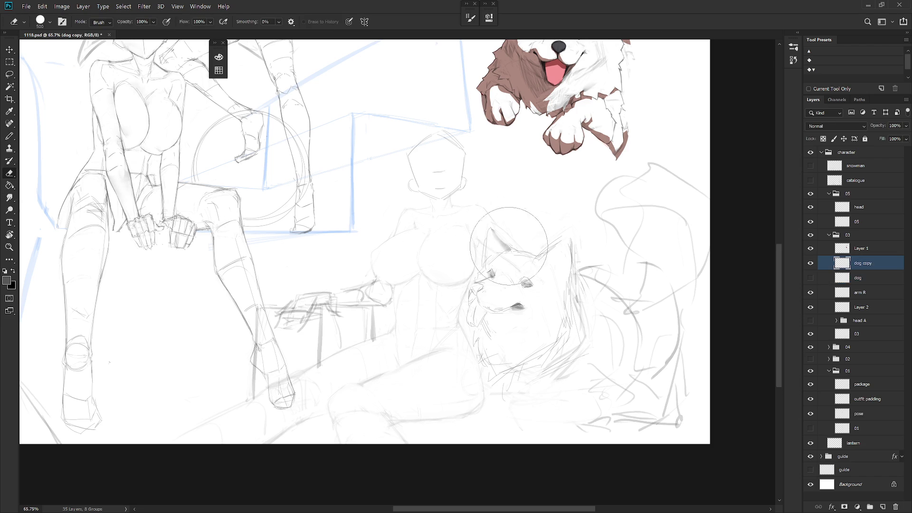
key("r")
key("b")
key("e")
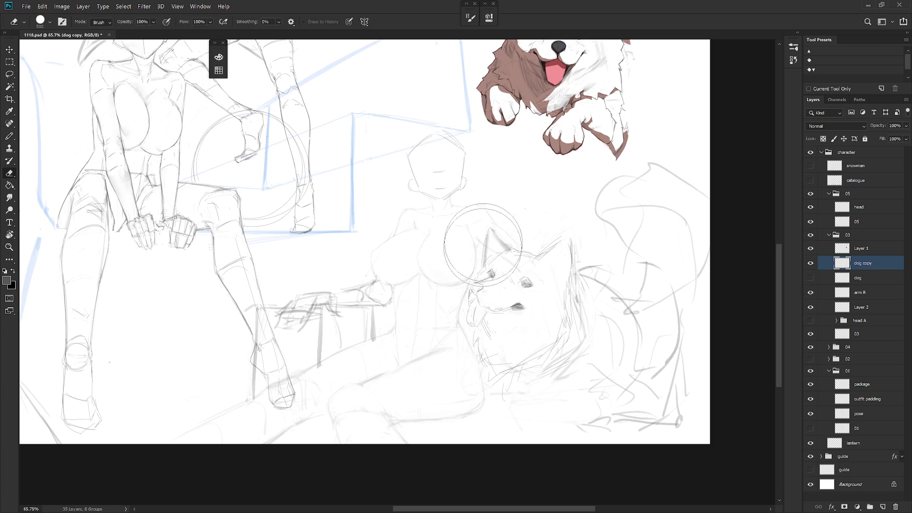
key("r")
key("b")
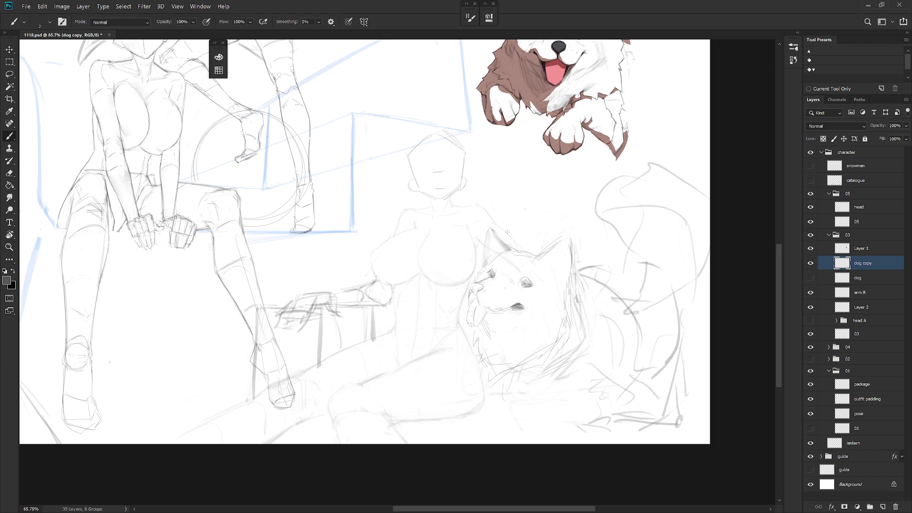
key("e")
key("bracketleft")
key("bracketleft")
key("bracketleft")
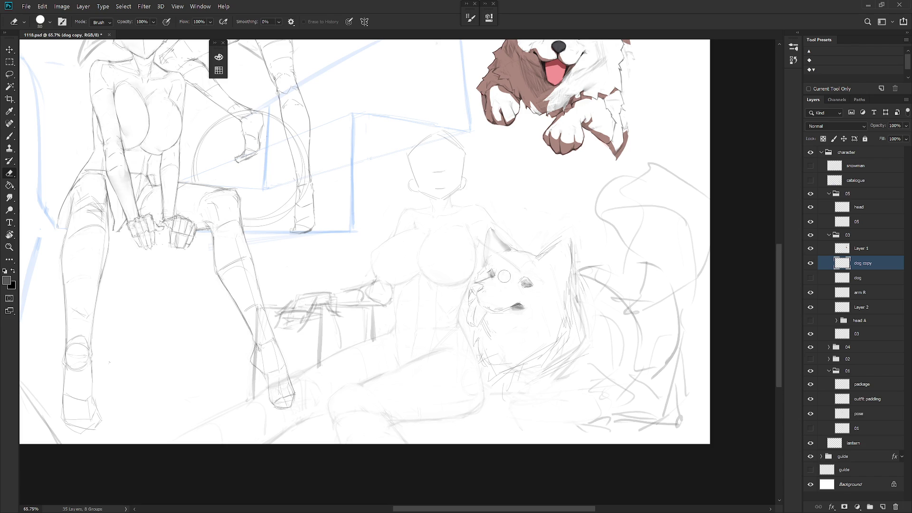
key("b")
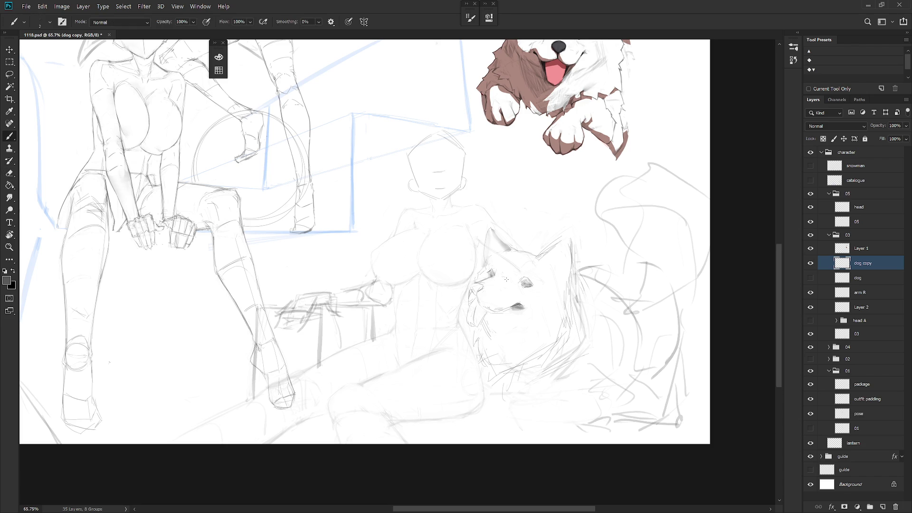
Lasso the dog's eye and nudge it about 27 px right and 8 px down
key("l")
mouse_move(528, 271)
left_mouse_down()
mouse_move(517, 284)
mouse_move(539, 288)
mouse_move(527, 288)
left_mouse_up()
key("ctrl+t")
key("Return")
key("b")
scroll(513, 281, "up", 3)
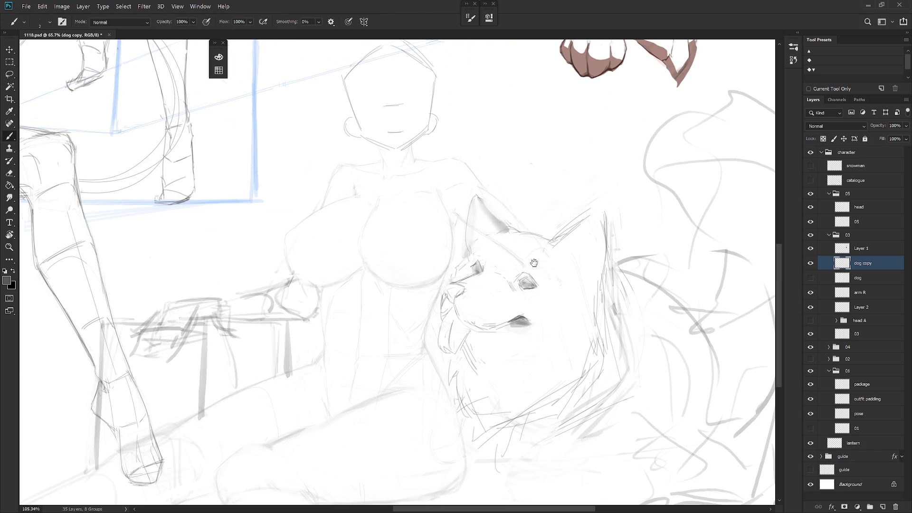
Darken the pencil marks on the dog's eye with the hard-edged pencil
key("l")
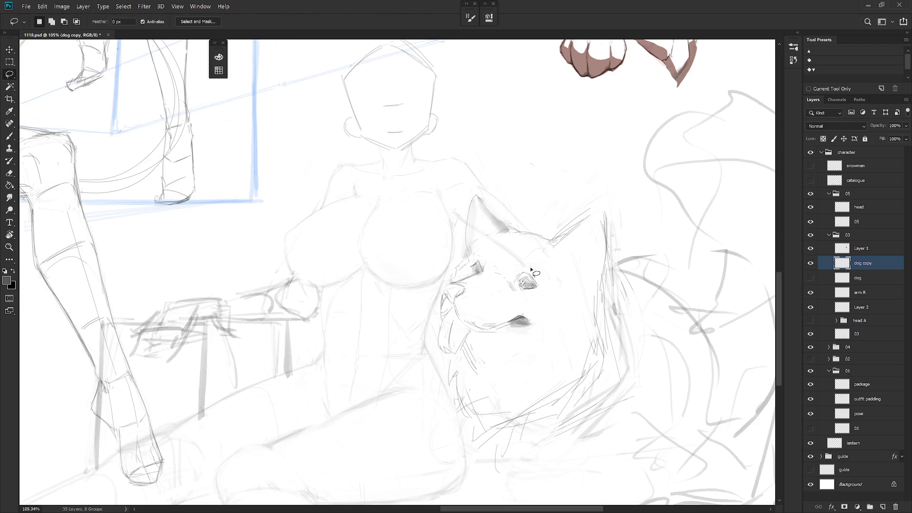
key("b")
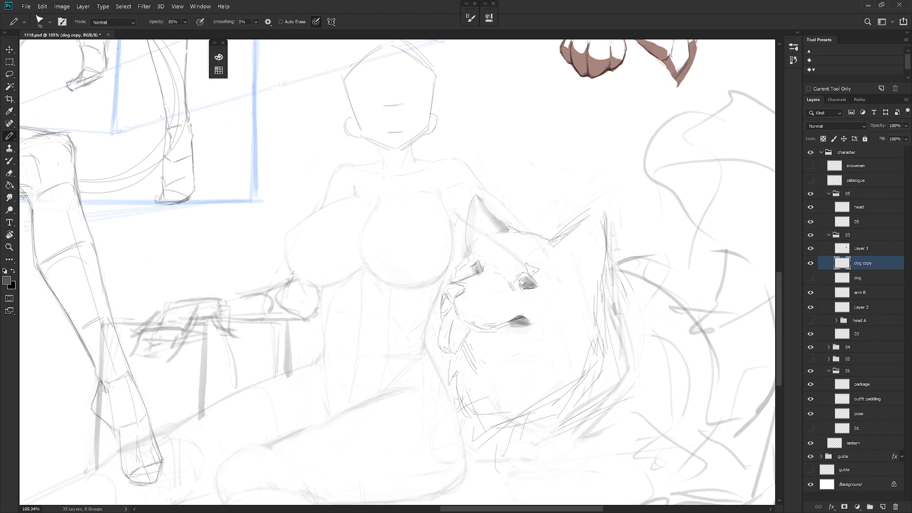
key("l")
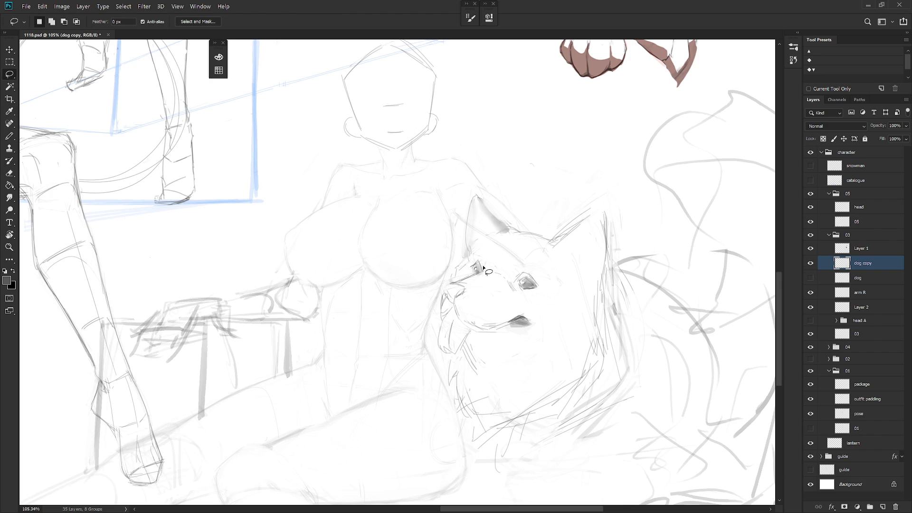
key("b")
left_click_drag(472, 264, 473, 262)
Tidy the strokes around the eyes and snout, alternating soft brush and eraser
key("shift+b")
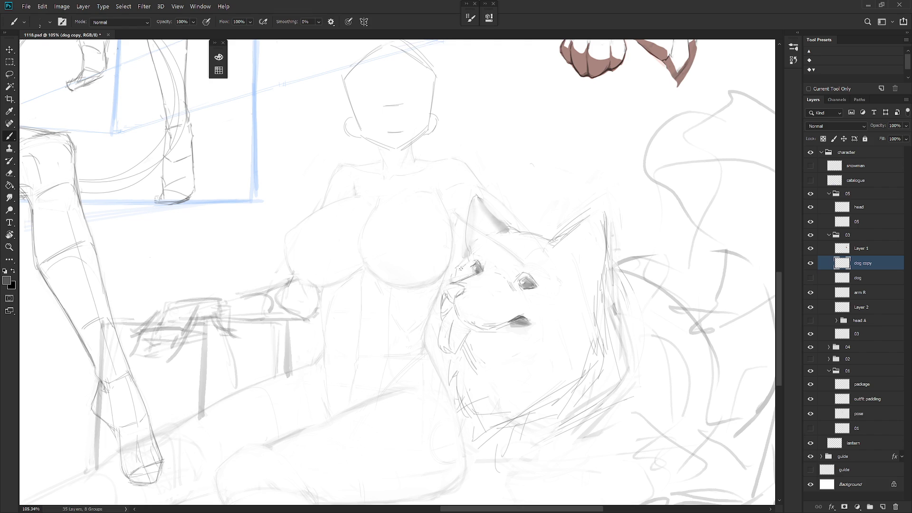
key("e")
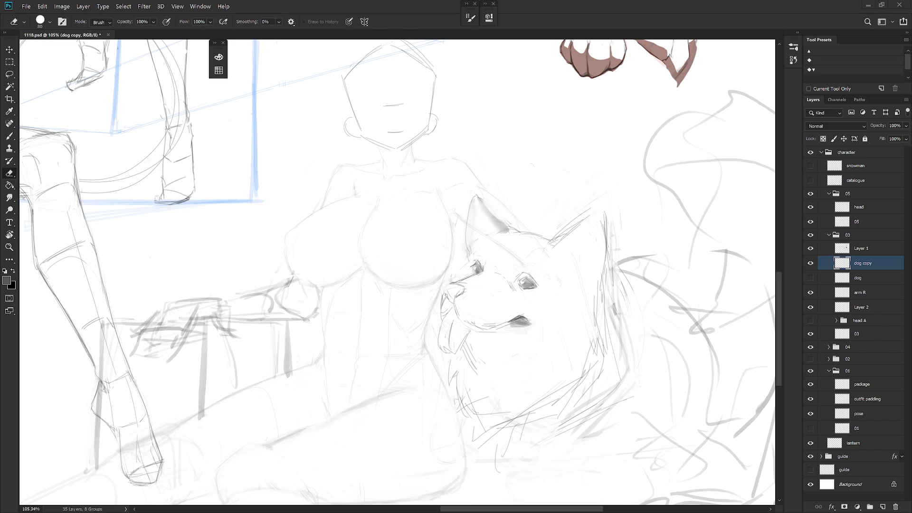
key("b")
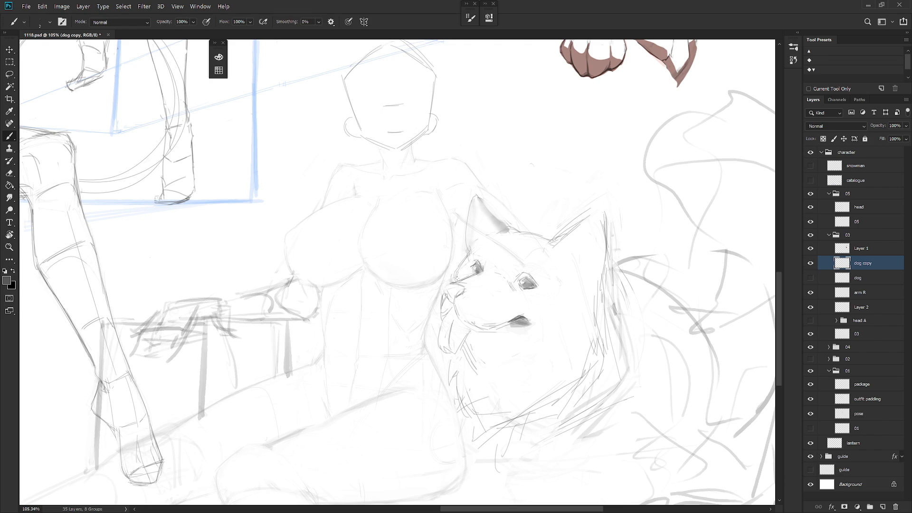
key("e")
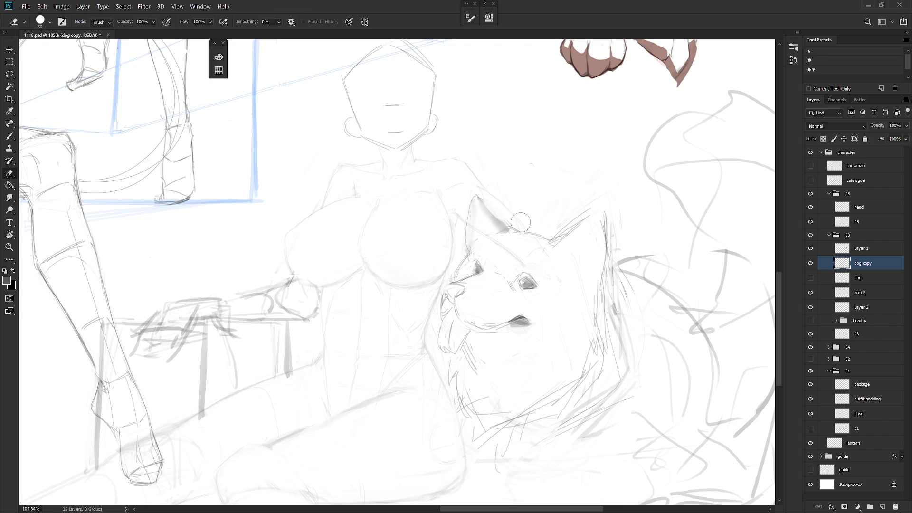
key("b")
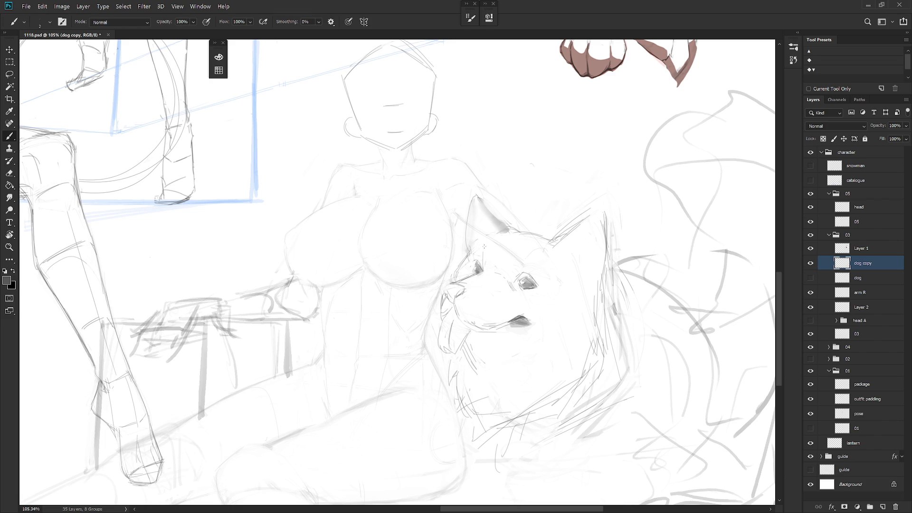
key("l")
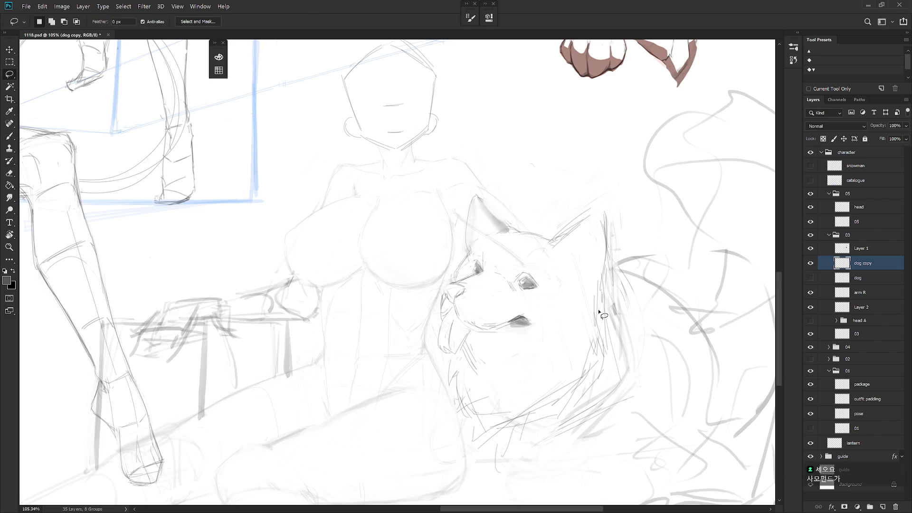
Lasso the top of the dog's head and ear and nudge it into place
mouse_move(463, 255)
left_mouse_down()
mouse_move(461, 269)
mouse_move(571, 288)
mouse_move(581, 311)
mouse_move(605, 284)
mouse_move(581, 178)
mouse_move(438, 227)
left_mouse_up()
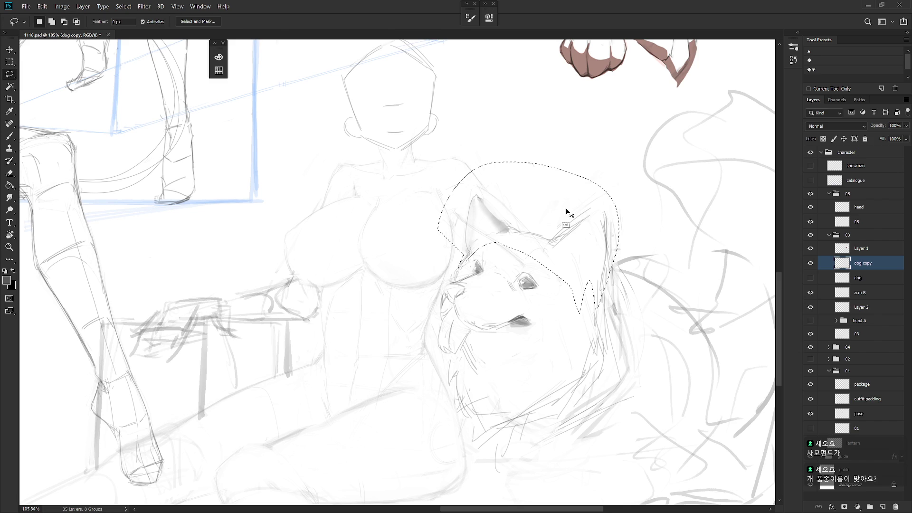
key("ctrl+t")
mouse_move(572, 226)
left_mouse_down()
mouse_move(624, 230)
mouse_move(557, 227)
mouse_move(586, 263)
mouse_move(581, 243)
mouse_move(588, 305)
left_mouse_up()
key("Return")
Rotate the ear selection about 7.6° and shift it, then deselect
key("ctrl+t")
left_click_drag(636, 184, 651, 171)
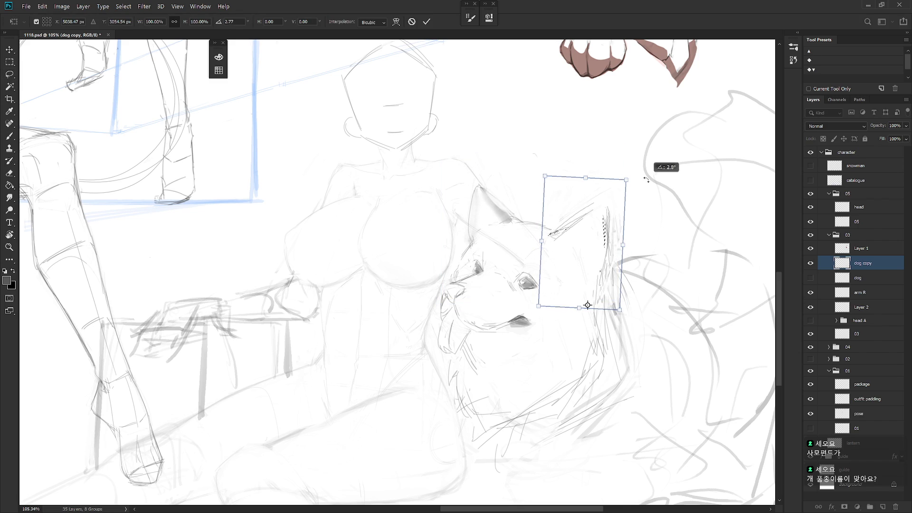
left_click_drag(594, 281, 559, 244)
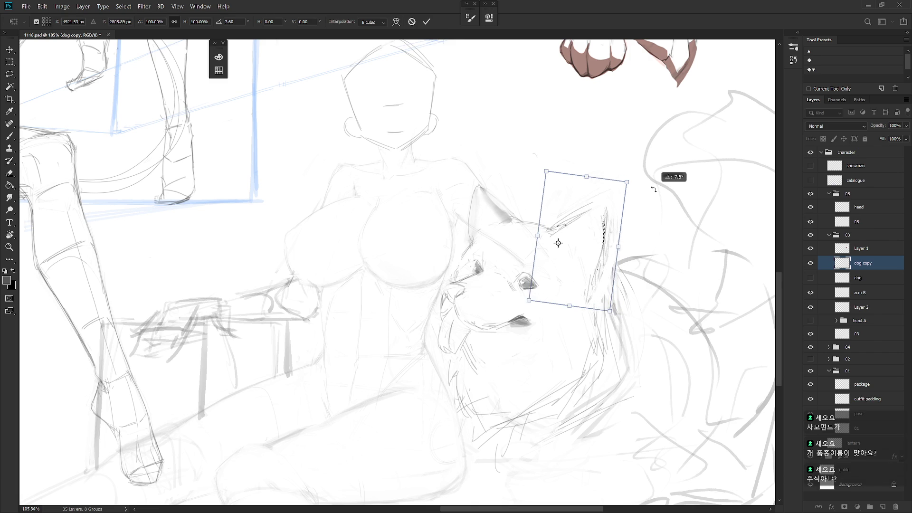
key("Return")
key("ctrl+d")
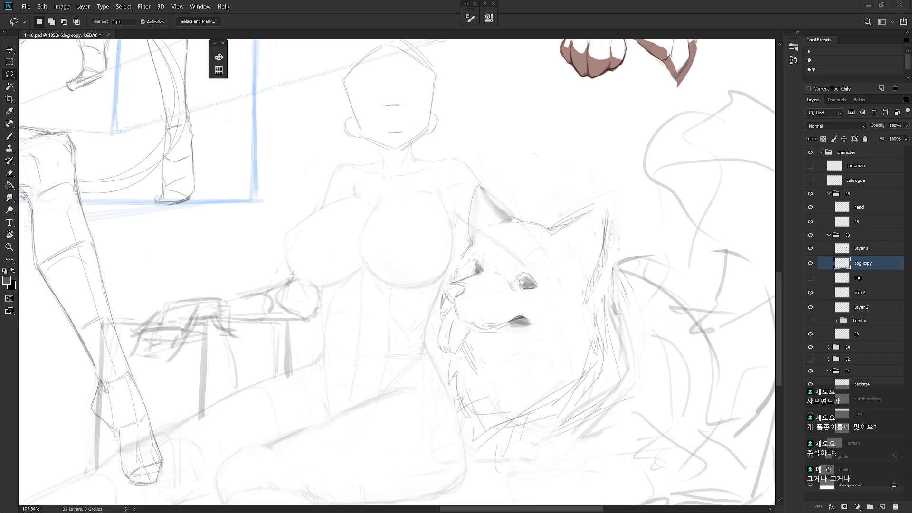
Smudge and thin the old ear line, then draw a darker outer edge on the right ear
key("r")
left_click_drag(594, 207, 553, 232)
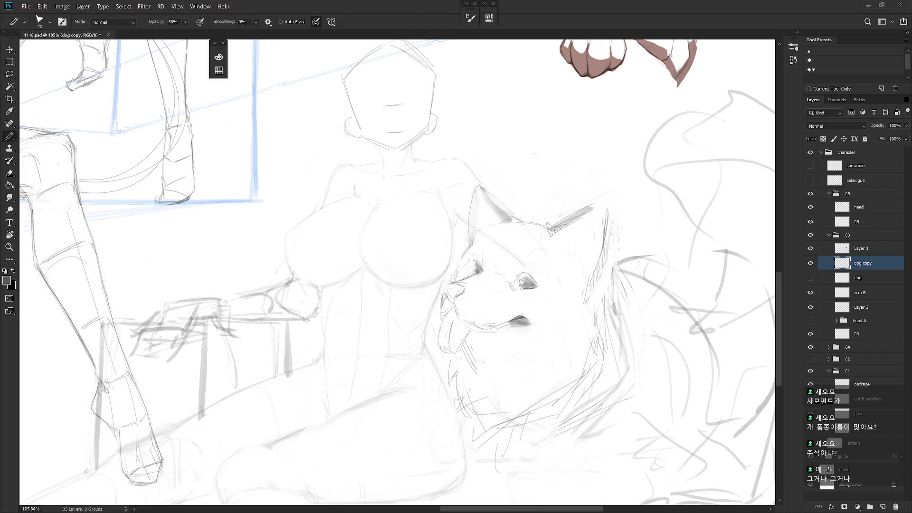
key("e")
left_click_drag(598, 207, 543, 245)
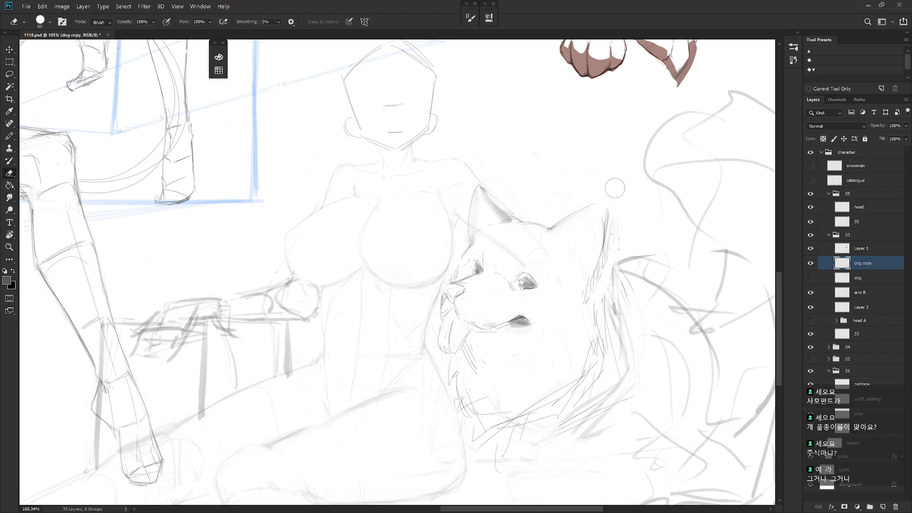
key("b")
left_click_drag(607, 209, 584, 295)
Lighten the new right-ear edge with the eraser to a soft grey
key("r")
key("e")
mouse_move(606, 209)
left_mouse_down()
mouse_move(582, 305)
mouse_move(586, 287)
left_mouse_up()
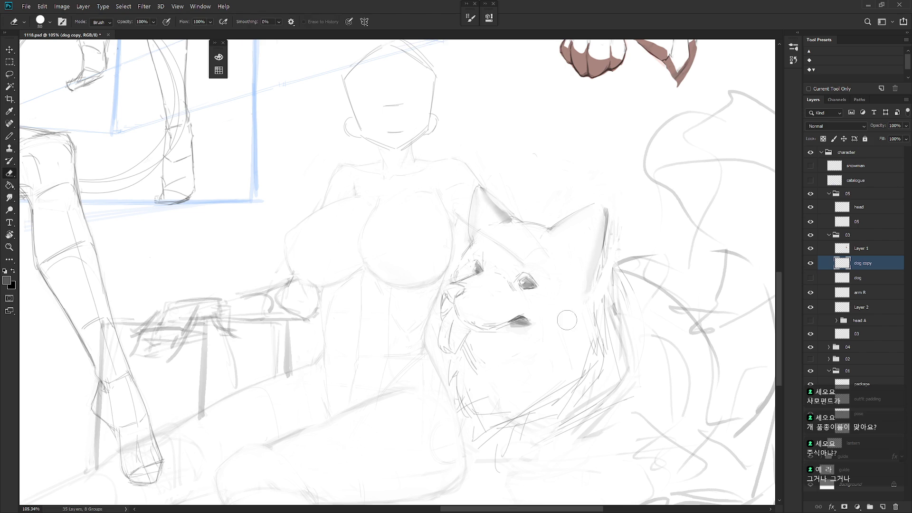
key("b")
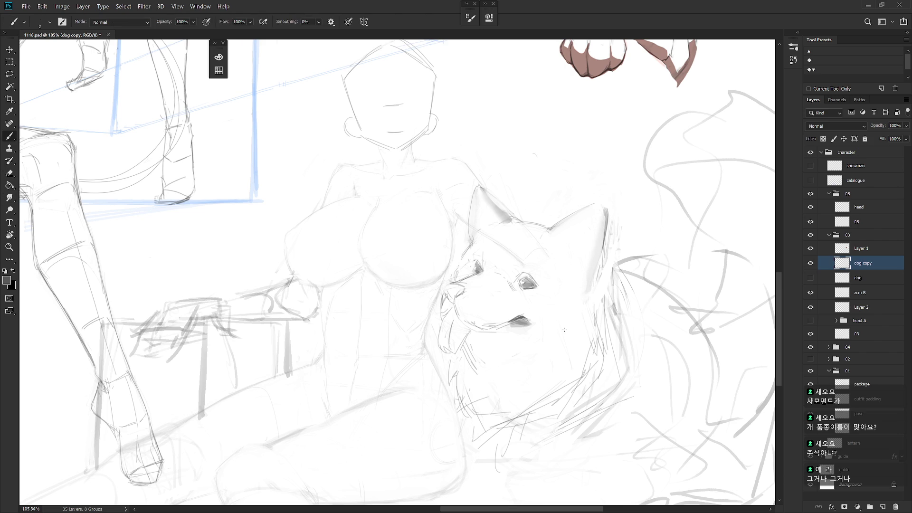
key("shift+b")
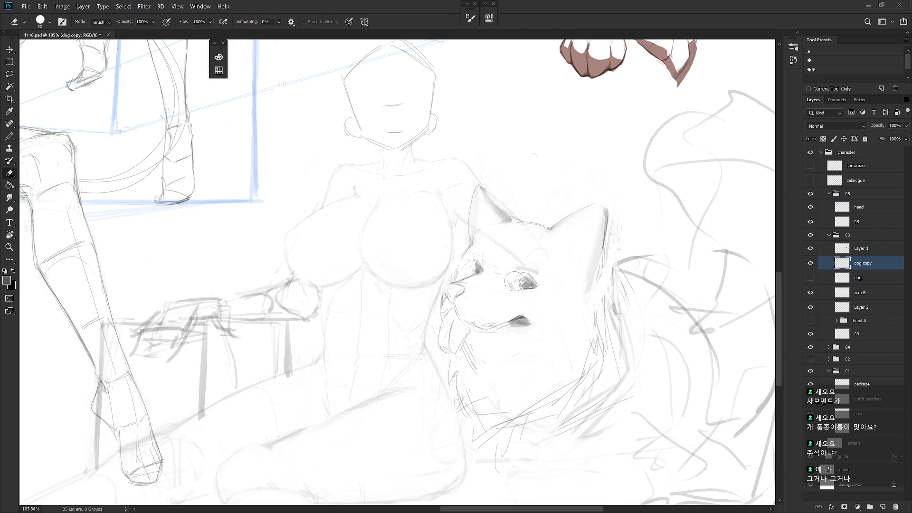
Add a light brush stroke just above the dog's right eye
scroll(513, 275, "down", 5)
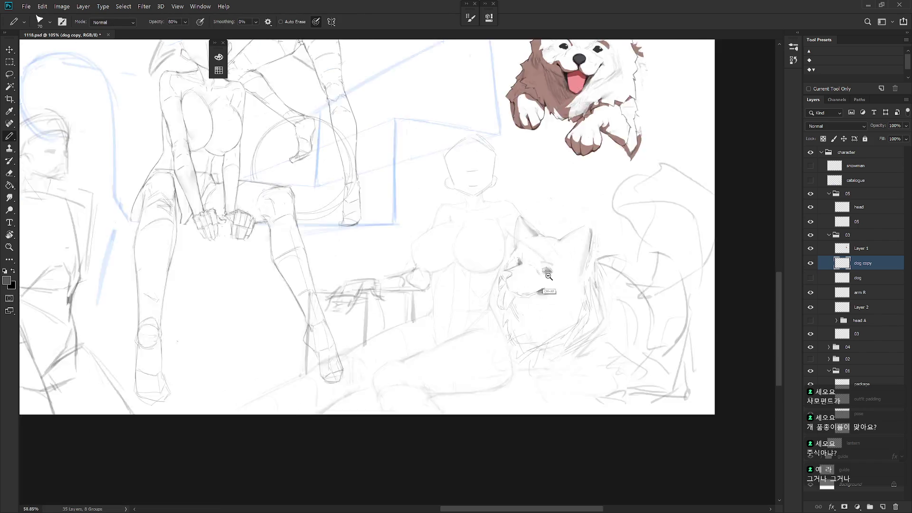
scroll(510, 285, "up", 5)
key("shift+b")
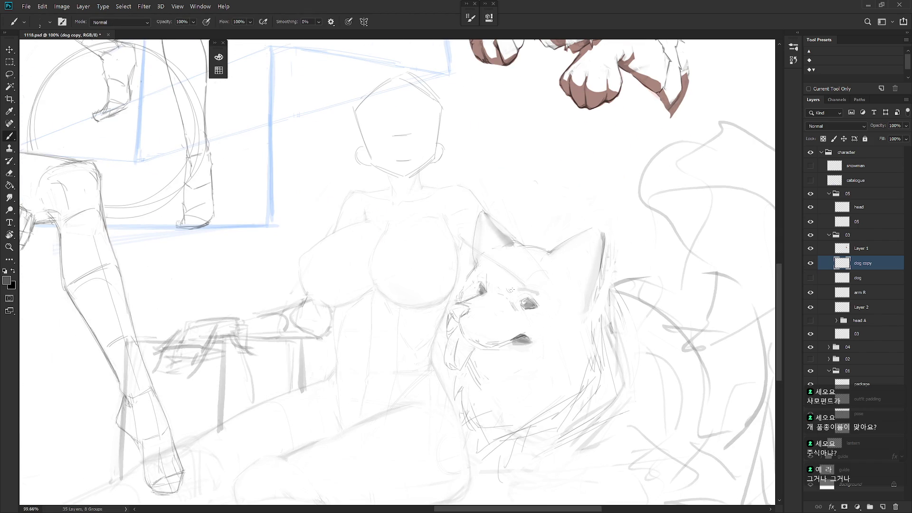
left_click_drag(537, 293, 520, 292)
mouse_move(577, 271)
left_mouse_down()
mouse_move(513, 411)
mouse_move(529, 265)
left_mouse_up()
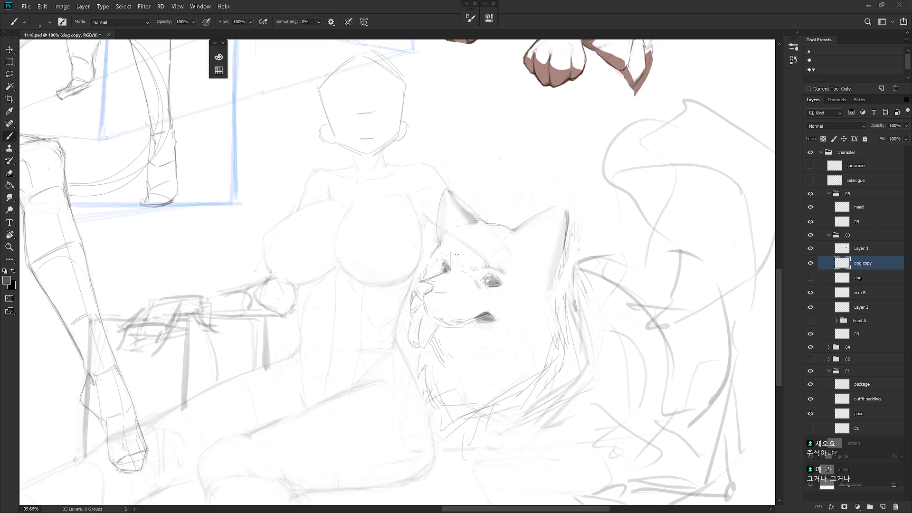
Redraw the dog's mouth line longer and darker, then zoom out to check it
key("e")
key("b")
key("e")
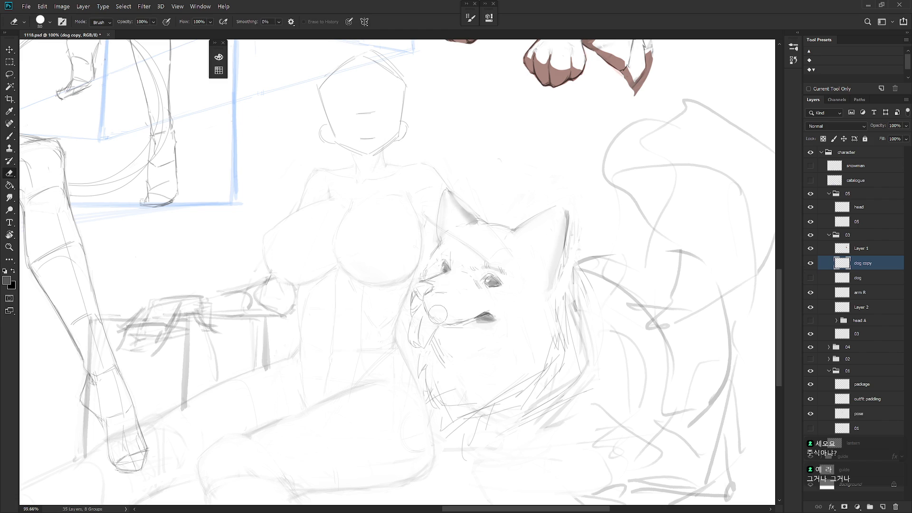
key("b")
left_click_drag(448, 325, 490, 317)
key("e")
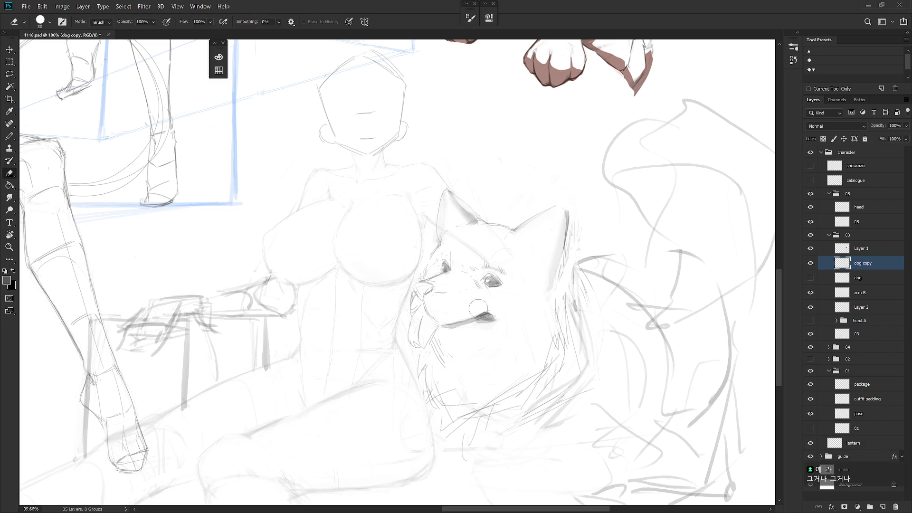
key("b")
key("e")
scroll(556, 355, "down", 3)
key("b")
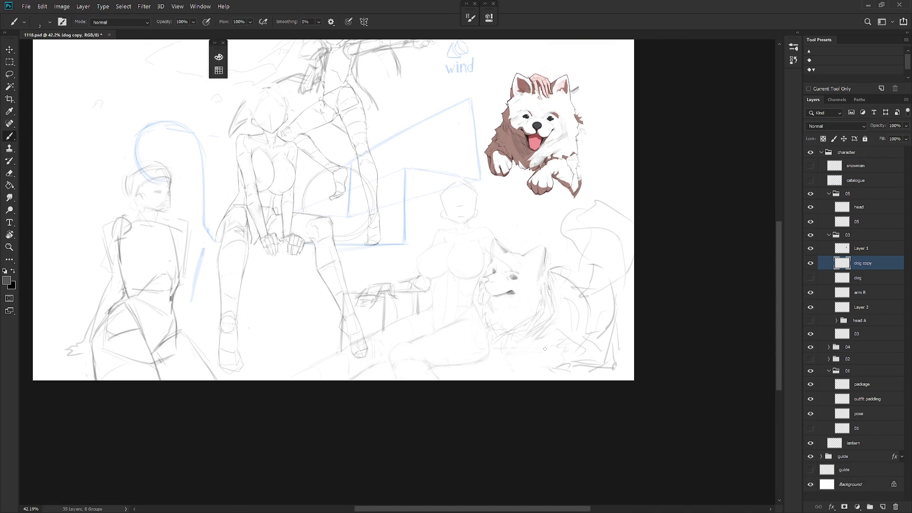
Sketch faint short strokes under and beside the dog's muzzle
scroll(508, 318, "up", 2)
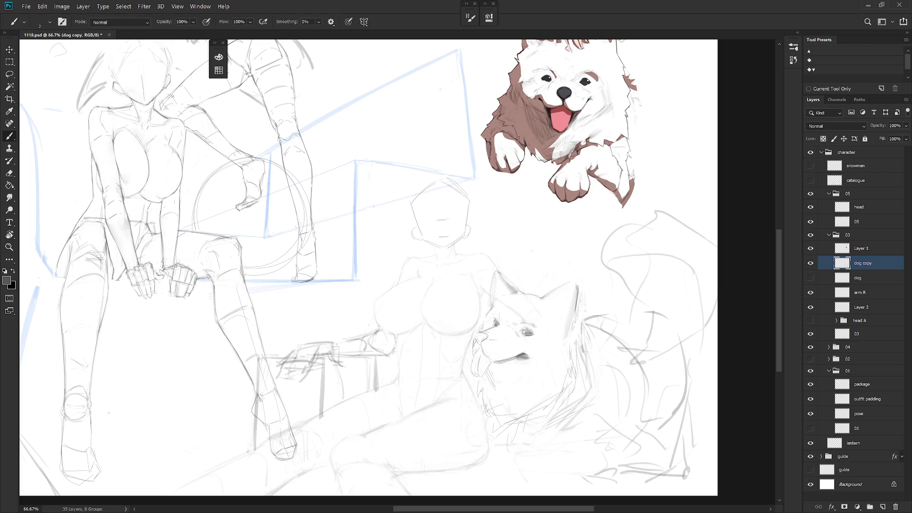
left_click_drag(493, 366, 519, 371)
left_click_drag(491, 379, 495, 373)
Draw dark strokes left of the muzzle and lighten them with the Eraser
key("e")
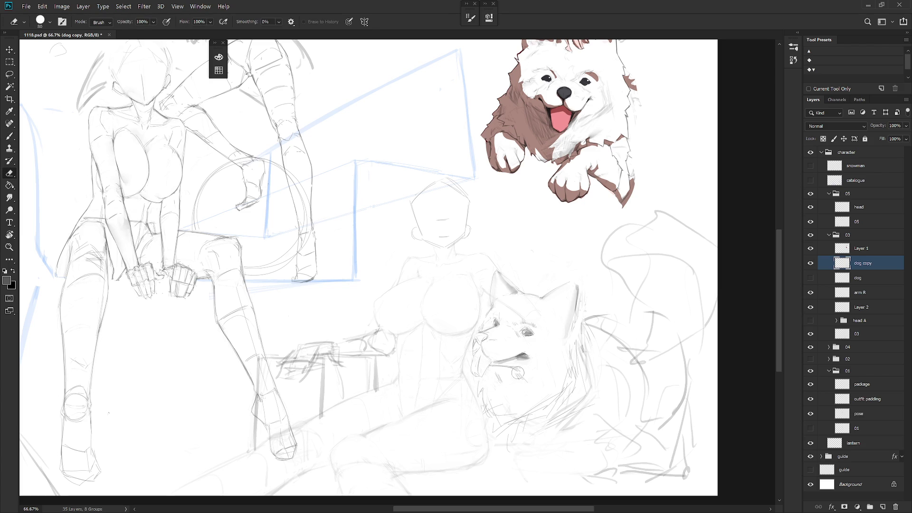
key("b")
mouse_move(478, 385)
left_mouse_down()
mouse_move(494, 430)
mouse_move(487, 404)
left_mouse_up()
key("e")
key("b")
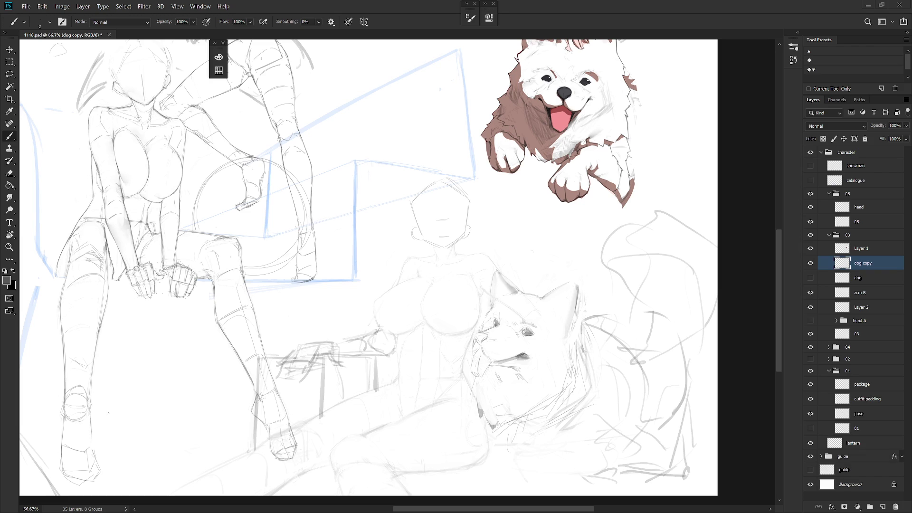
Try a dark collar stroke across the dog's neck, then remove it again
left_click_drag(630, 335, 626, 307)
key("e")
key("shift+b")
key("e")
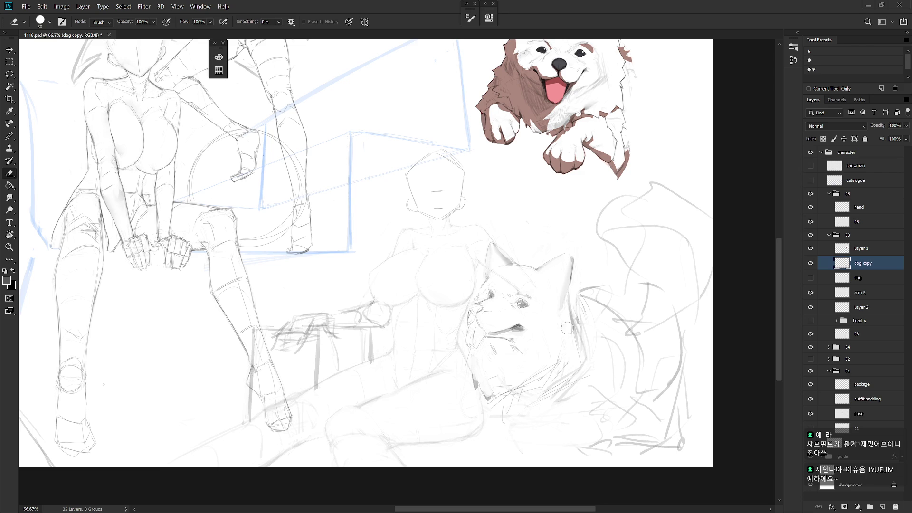
mouse_move(544, 367)
left_mouse_down()
mouse_move(504, 399)
mouse_move(561, 363)
mouse_move(499, 399)
left_mouse_up()
key("b")
key("e")
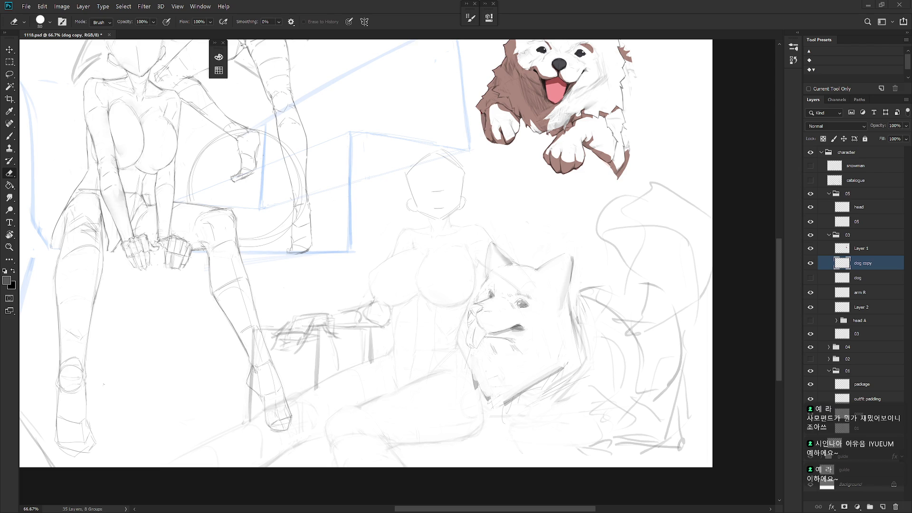
Lasso and delete the stray strokes at the lower right of the dog sketch
key("l")
mouse_move(570, 467)
left_mouse_down()
mouse_move(624, 448)
mouse_move(639, 418)
mouse_move(525, 474)
left_mouse_up()
key("Delete")
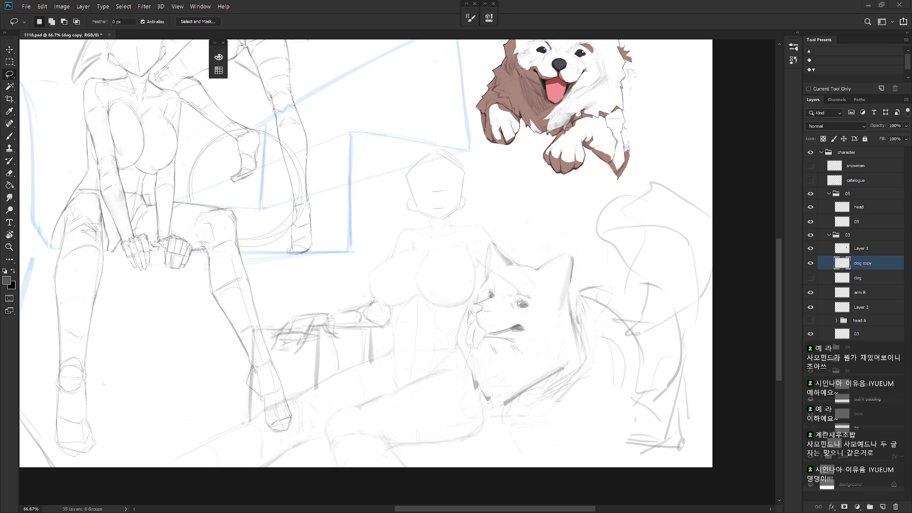
Hatch the dog's lower right with Pencil strokes and line its bottom edge
key("b")
mouse_move(575, 373)
left_mouse_down()
mouse_move(573, 399)
mouse_move(511, 447)
left_mouse_up()
left_click_drag(547, 389, 501, 437)
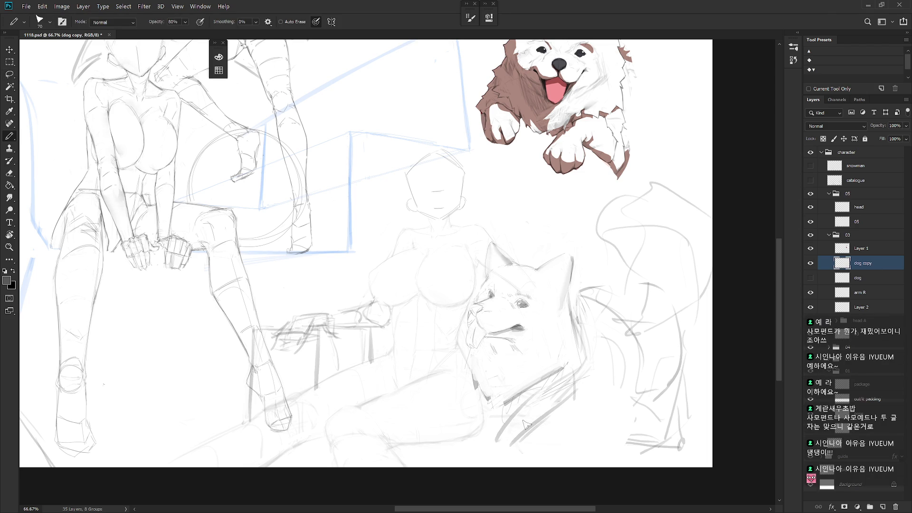
left_click_drag(568, 380, 556, 397)
left_click_drag(556, 365, 508, 430)
left_click_drag(580, 396, 518, 430)
left_click_drag(583, 375, 572, 406)
left_click_drag(544, 413, 517, 432)
left_click_drag(470, 460, 527, 443)
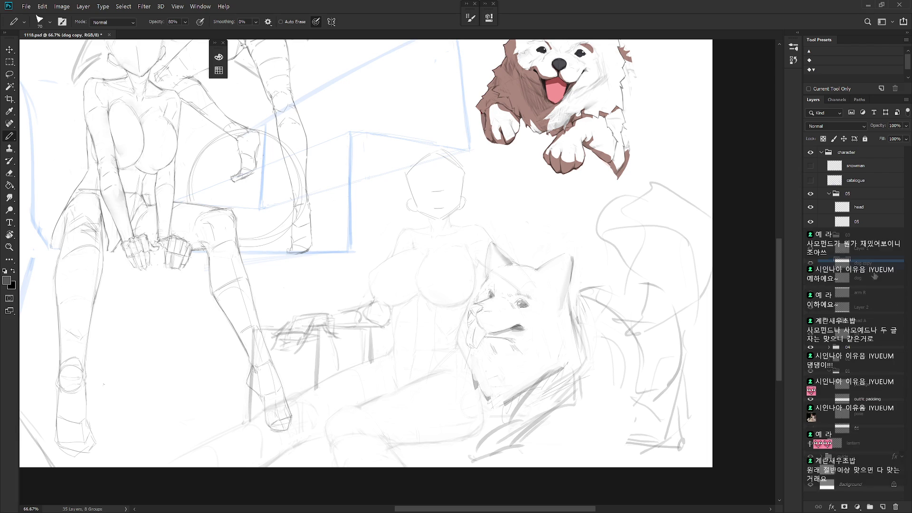
Hatch the dog's neck, chest, right side and lower-left edge
mouse_move(589, 372)
left_mouse_down()
mouse_move(583, 404)
mouse_move(535, 444)
mouse_move(492, 444)
mouse_move(450, 464)
mouse_move(484, 446)
mouse_move(499, 468)
left_mouse_up()
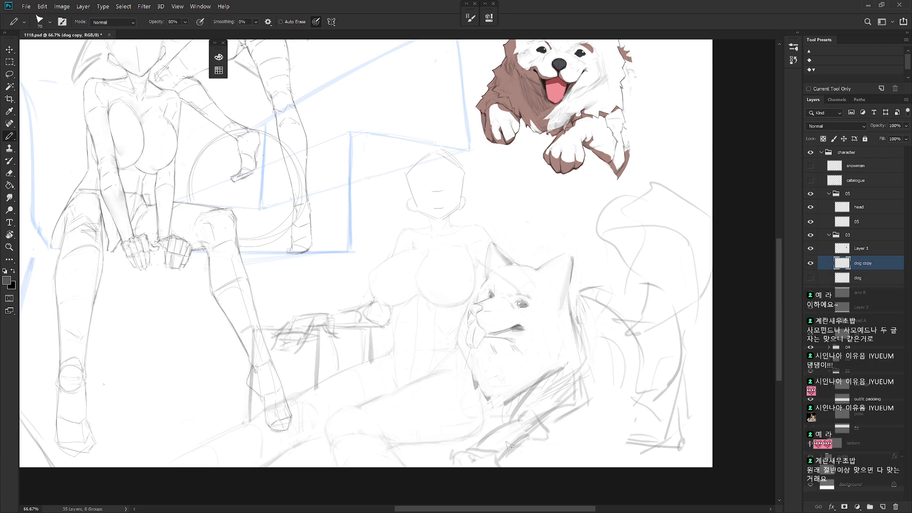
left_click_drag(494, 452, 603, 403)
left_click_drag(592, 362, 593, 404)
mouse_move(479, 410)
left_mouse_down()
mouse_move(428, 445)
mouse_move(445, 428)
left_mouse_up()
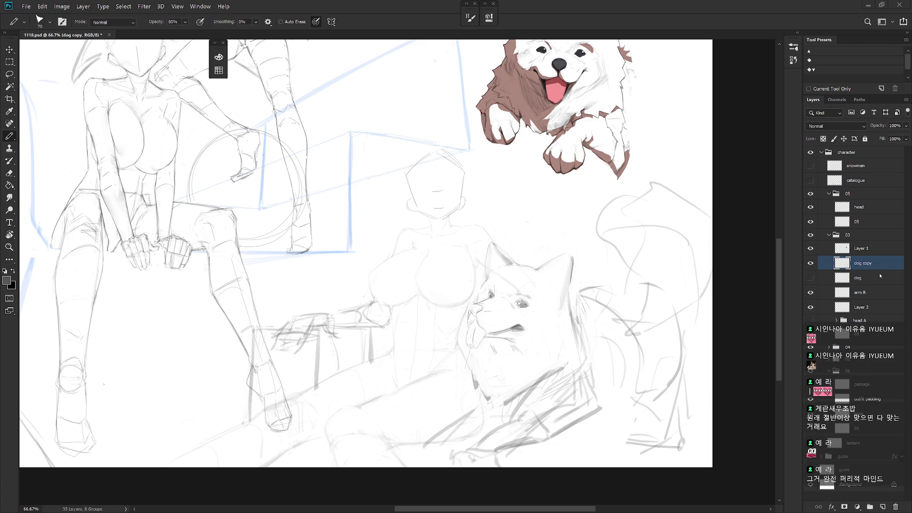
scroll(476, 335, "up", 3)
Erase stray lines near the muzzle and draw small dark strokes at the dog's jaw
key("e")
mouse_move(475, 294)
left_mouse_down()
mouse_move(456, 316)
mouse_move(462, 339)
left_mouse_up()
key("b")
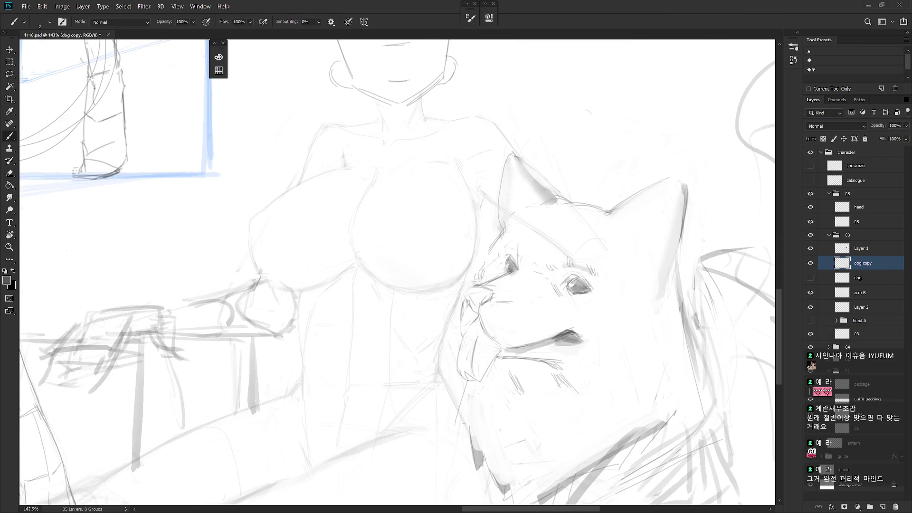
key("e")
key("b")
left_click_drag(465, 308, 461, 325)
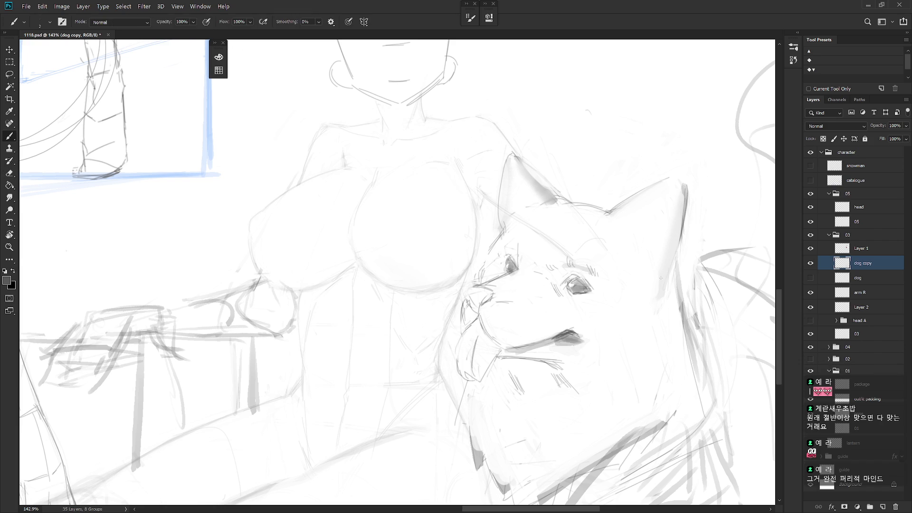
Smudge the shading under the dog's mouth and clear the selection beside it
key("r")
mouse_move(559, 348)
left_mouse_down()
mouse_move(570, 342)
mouse_move(552, 352)
mouse_move(583, 349)
left_mouse_up()
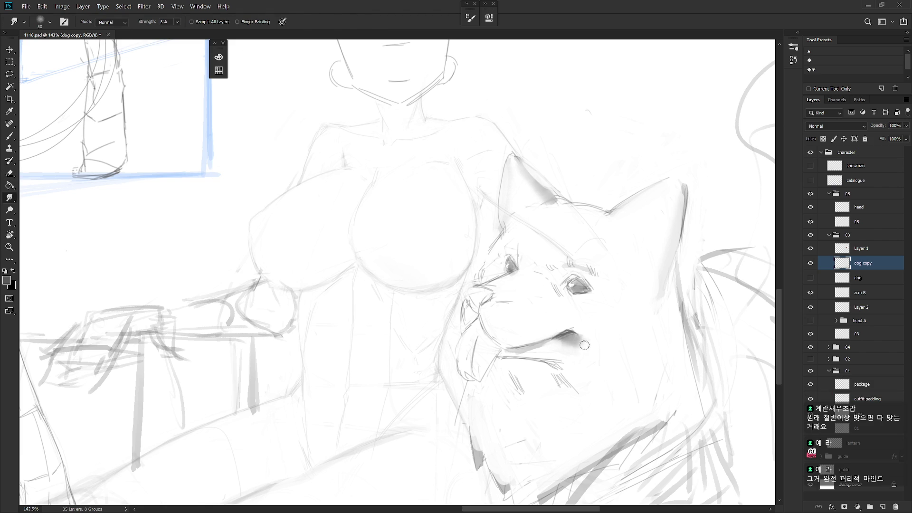
key("b")
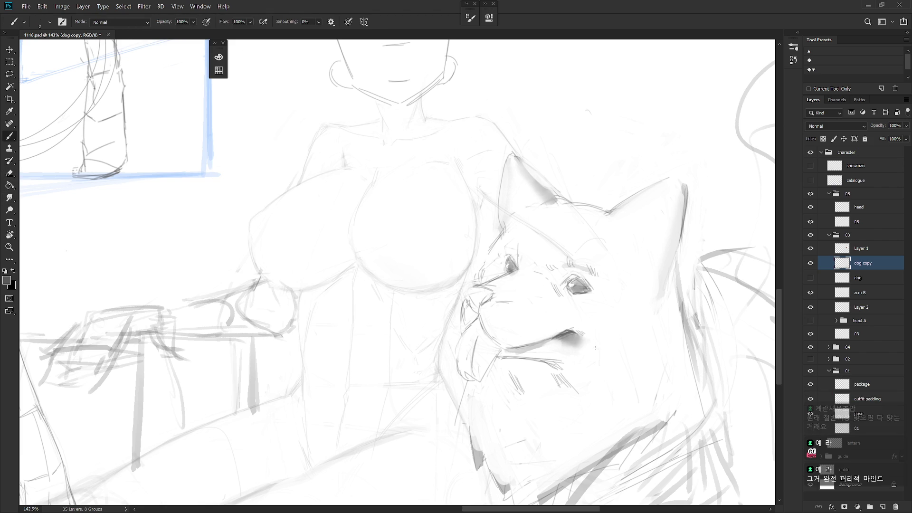
key("l")
left_click_drag(578, 334, 592, 352)
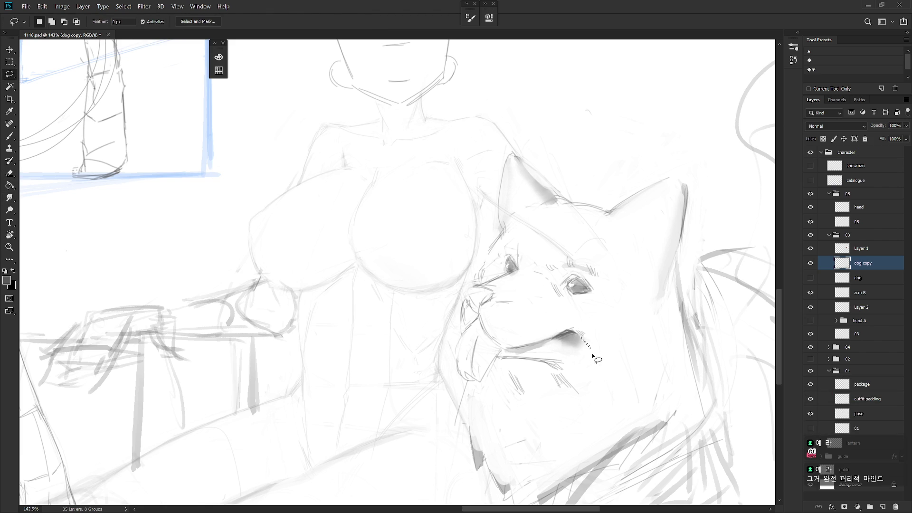
key("ctrl+d")
key("b")
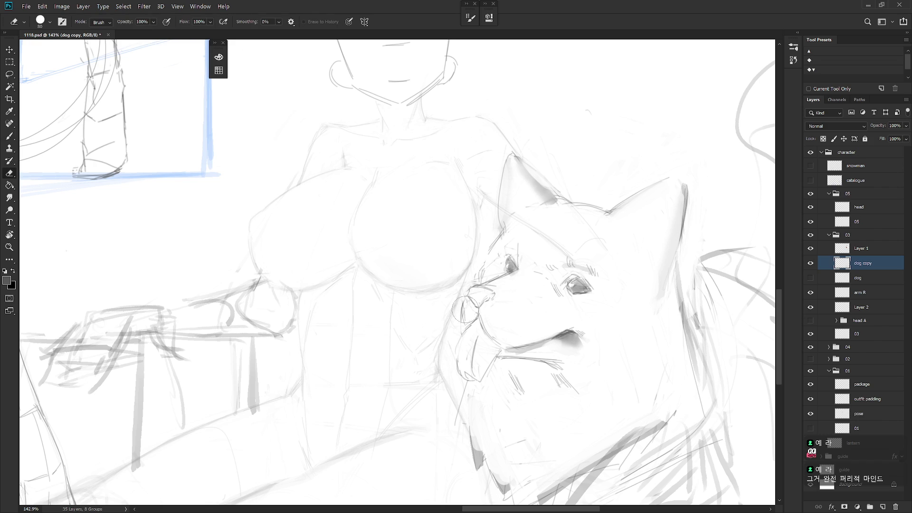
key("e")
key("b")
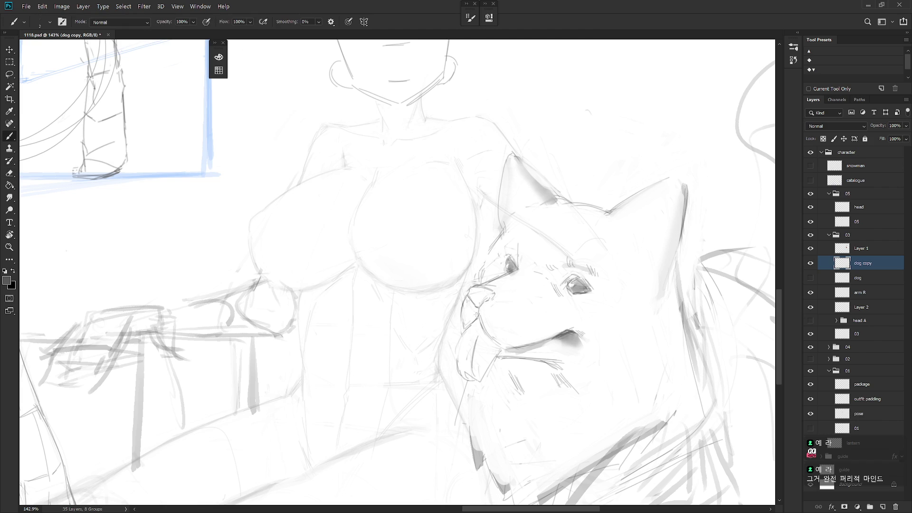
scroll(476, 314, "down", 5)
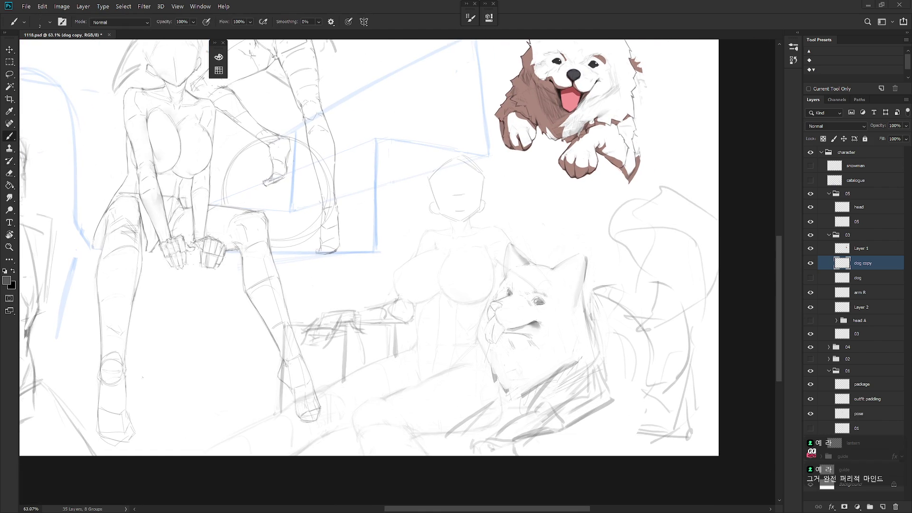
scroll(552, 304, "up", 3)
key("r")
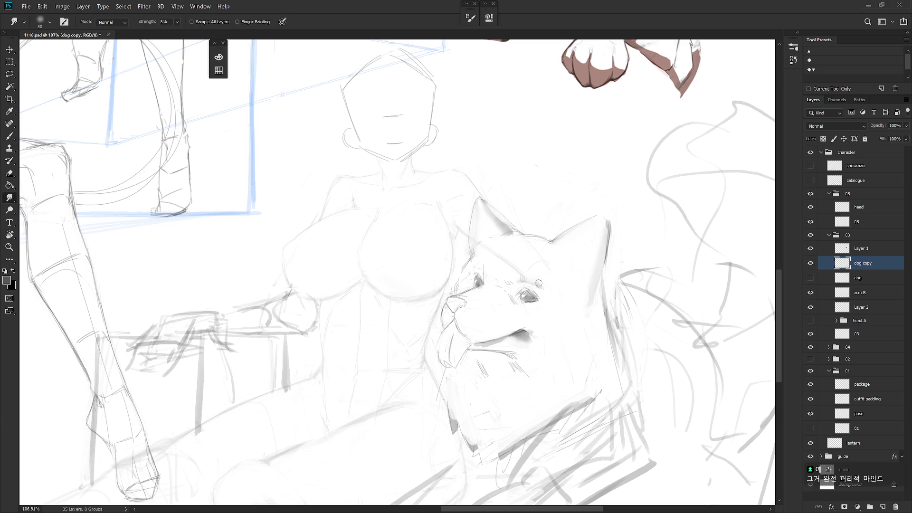
key("b")
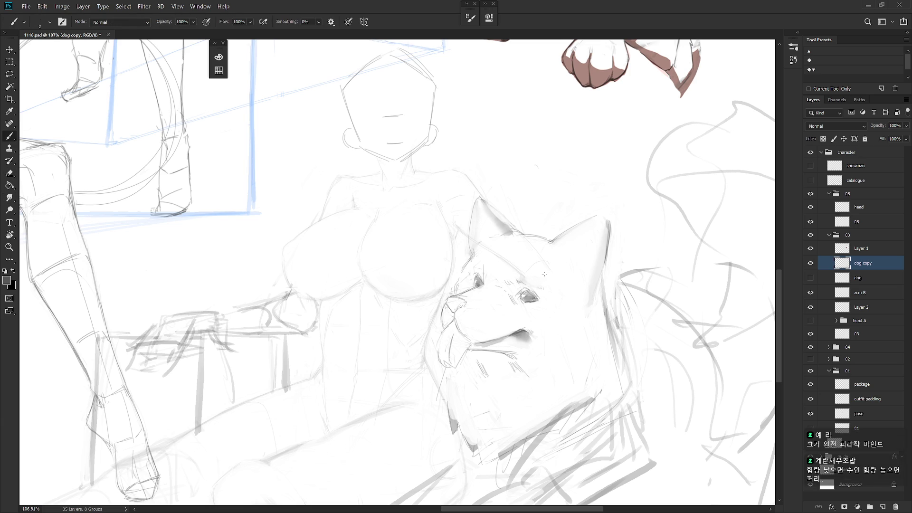
scroll(532, 302, "down", 5)
scroll(580, 336, "up", 1)
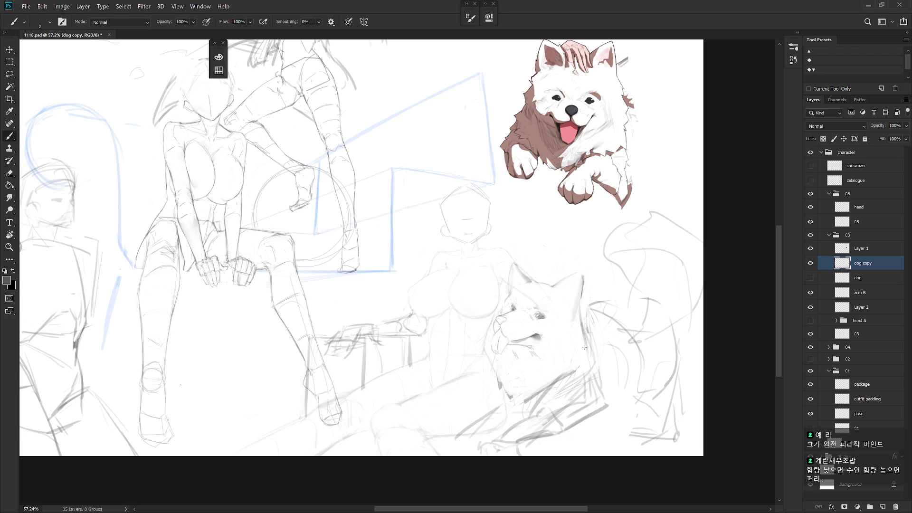
scroll(546, 299, "up", 3)
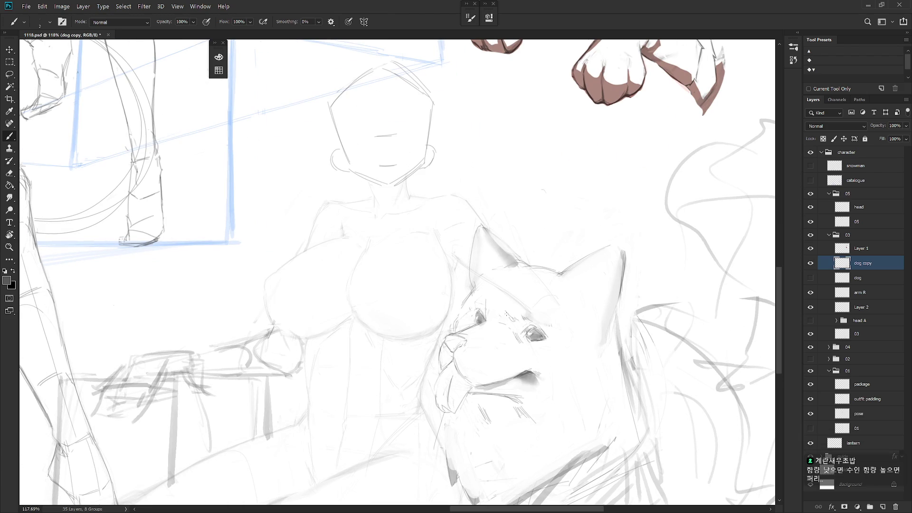
key("e")
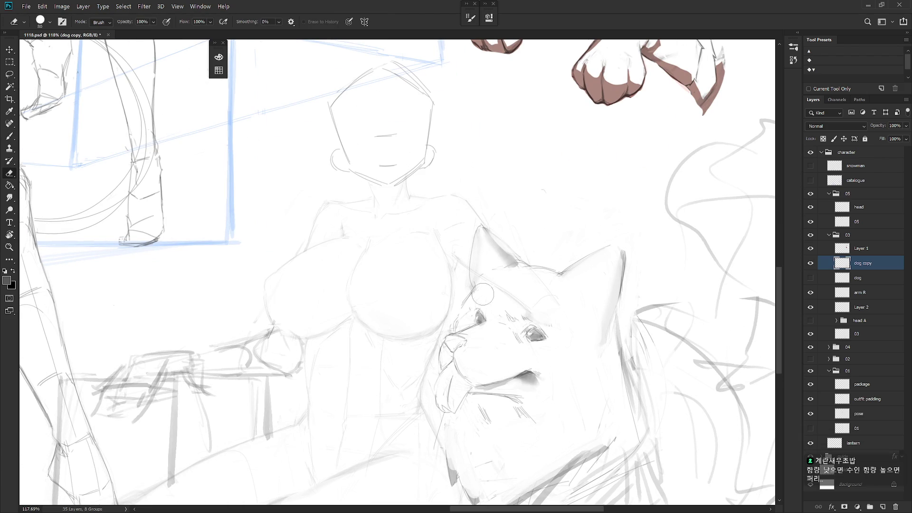
key("b")
key("e")
scroll(500, 318, "down", 5)
scroll(500, 318, "up", 3)
key("b")
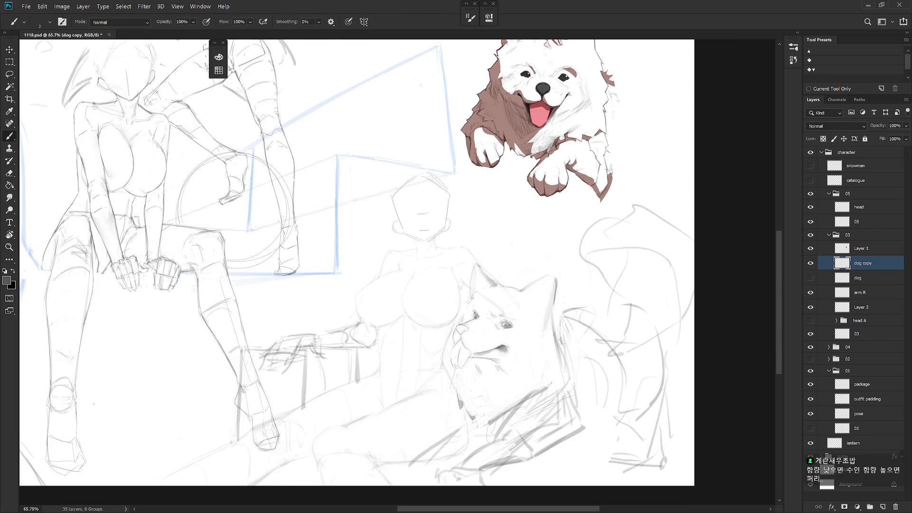
key("e")
key("b")
scroll(521, 371, "up", 2)
key("e")
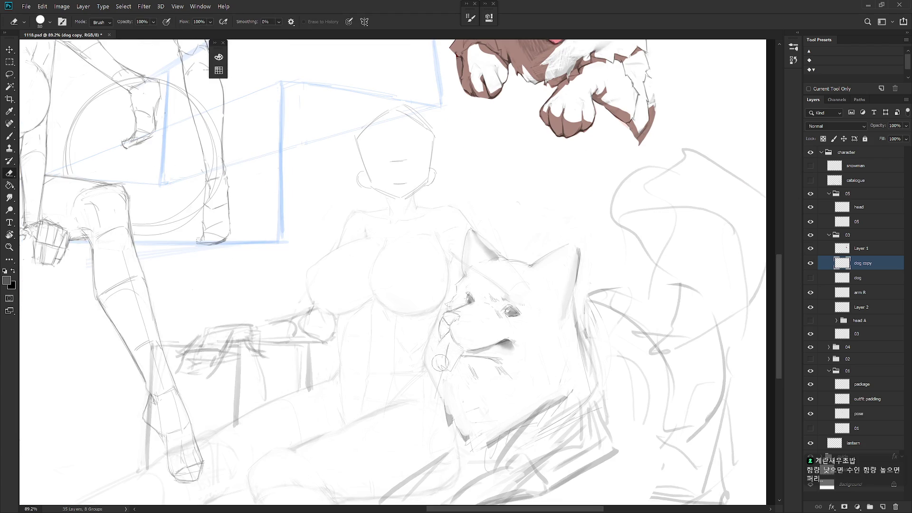
key("b")
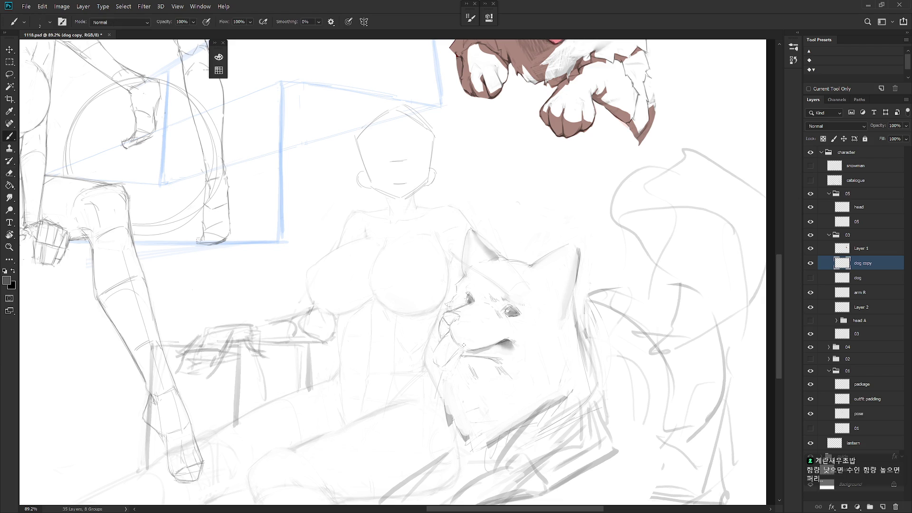
key("e")
key("b")
key("e")
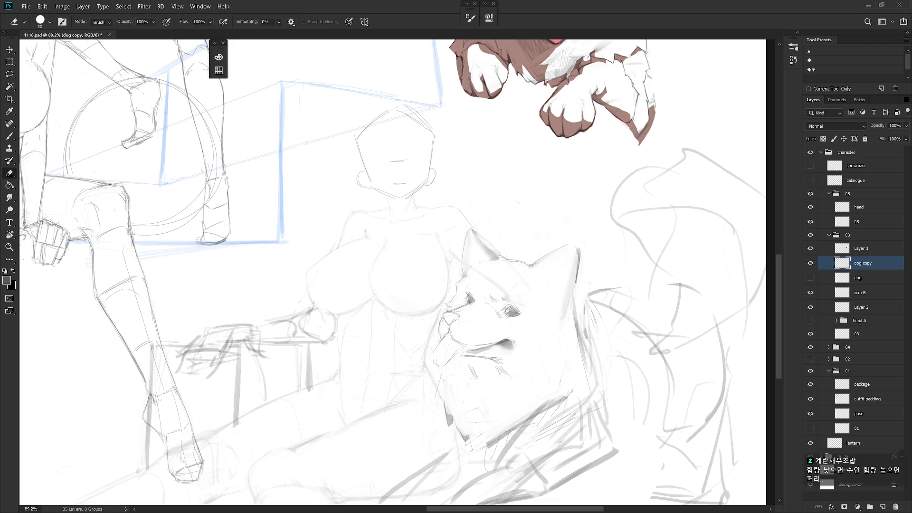
key("l")
mouse_move(448, 338)
left_mouse_down()
mouse_move(430, 355)
mouse_move(463, 375)
mouse_move(475, 344)
left_mouse_up()
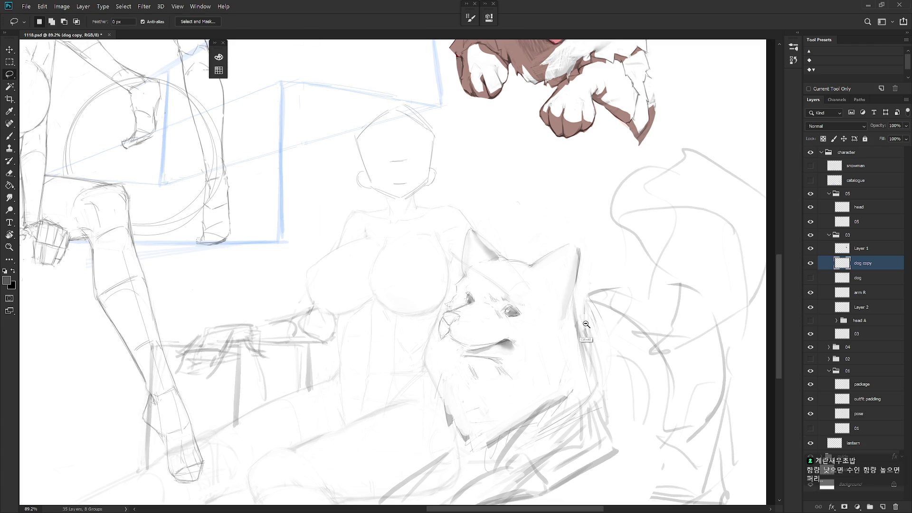
scroll(551, 364, "down", 5)
Bring the dog's chin into view with the Brush tool ready
scroll(549, 365, "up", 2)
key("b")
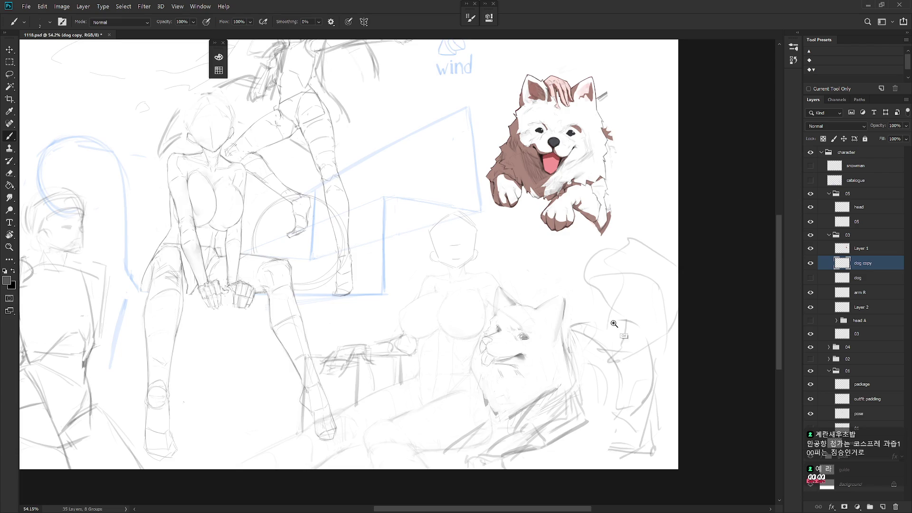
Erase the stray strokes around the dog's mouth
scroll(494, 368, "up", 3)
key("e")
key("b")
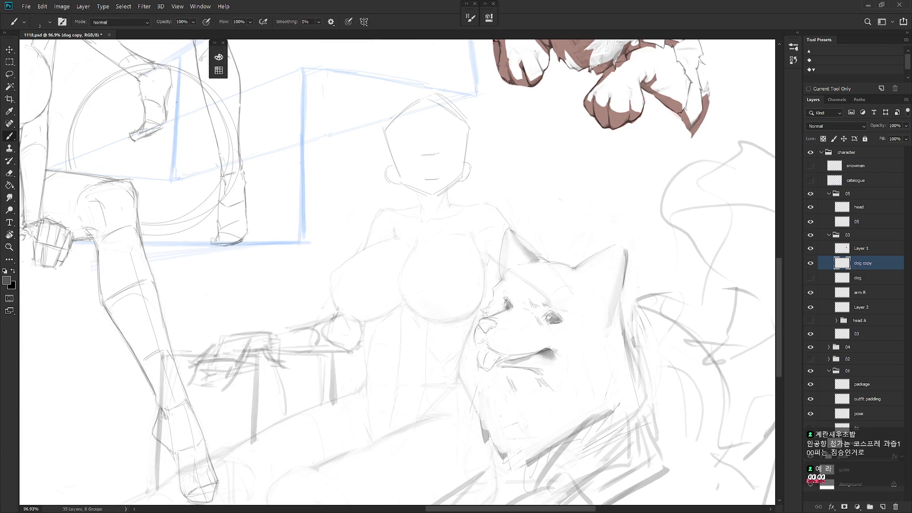
key("shift+b")
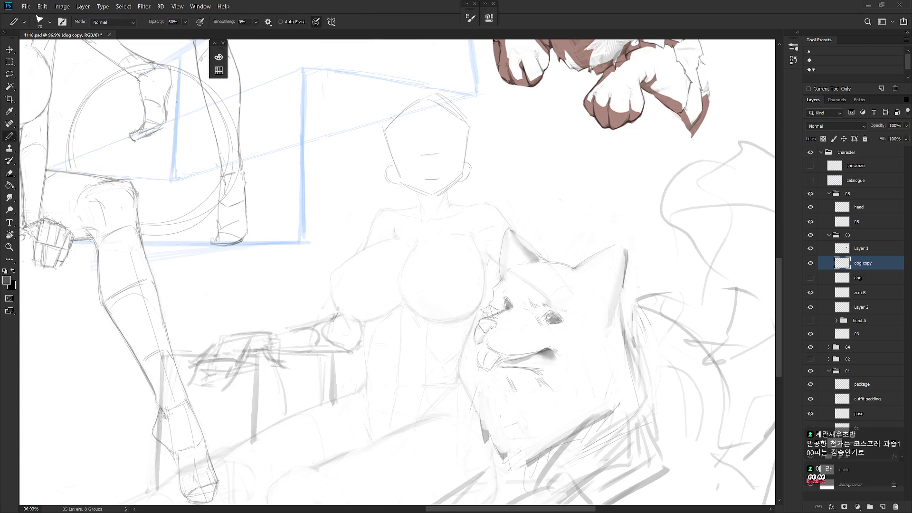
key("b")
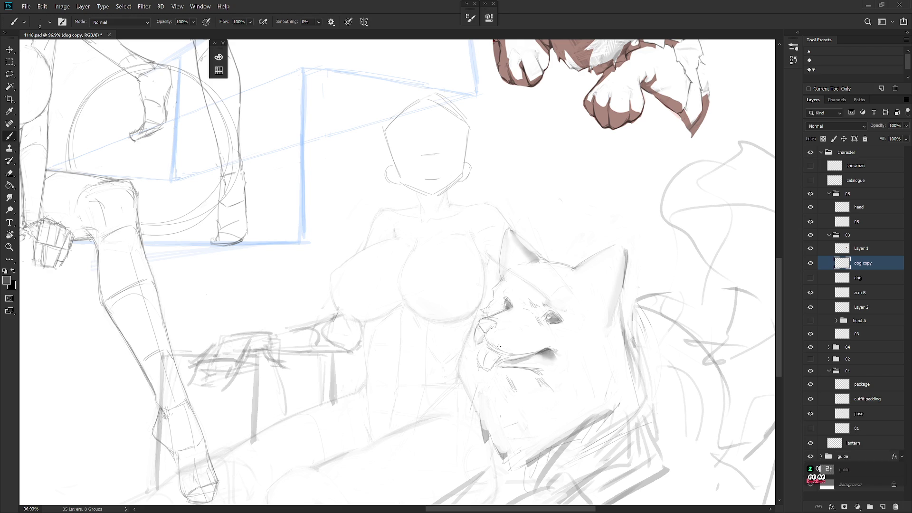
key("e")
mouse_move(499, 339)
left_mouse_down()
mouse_move(481, 354)
mouse_move(508, 343)
left_mouse_up()
key("b")
Redraw a faint lower lip line and lasso the dog's muzzle
key("e")
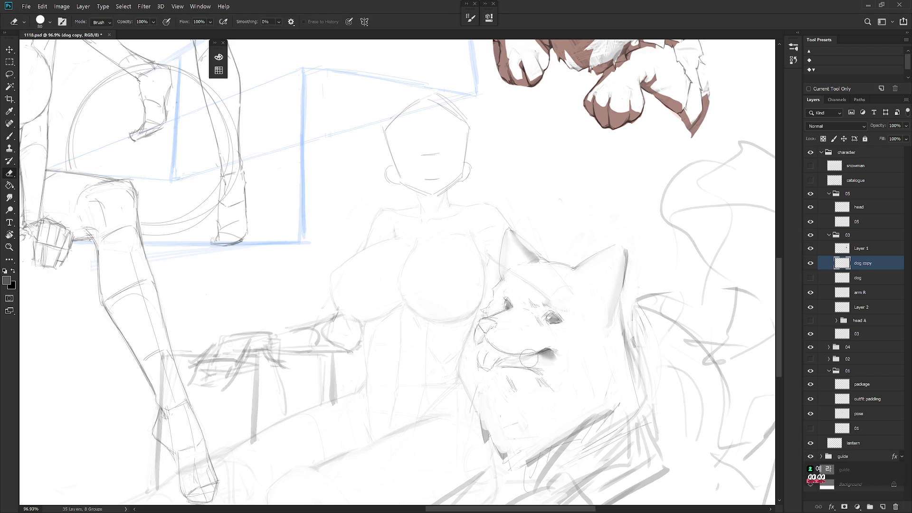
key("b")
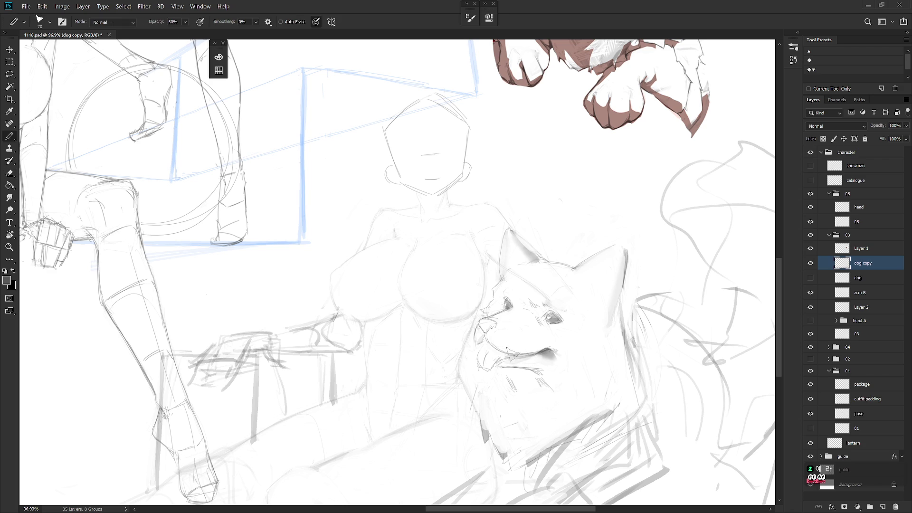
left_click_drag(517, 357, 503, 364)
key("shift+b")
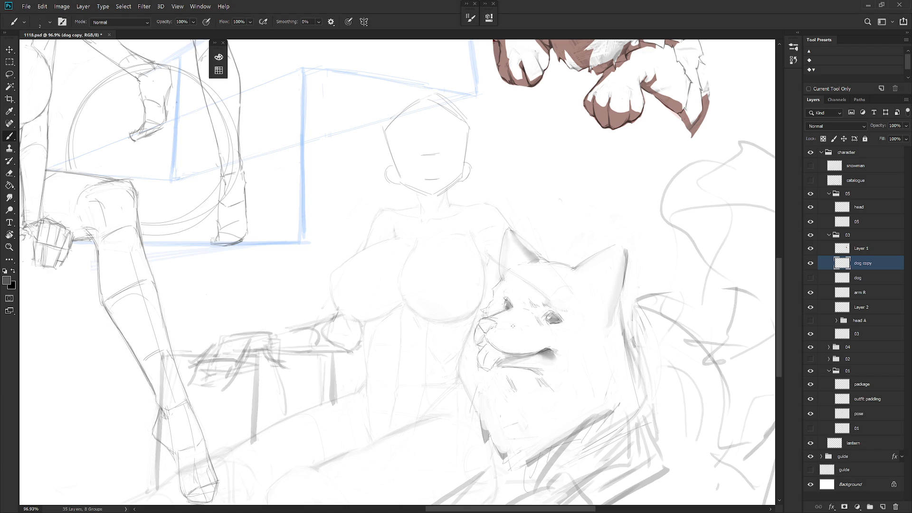
key("e")
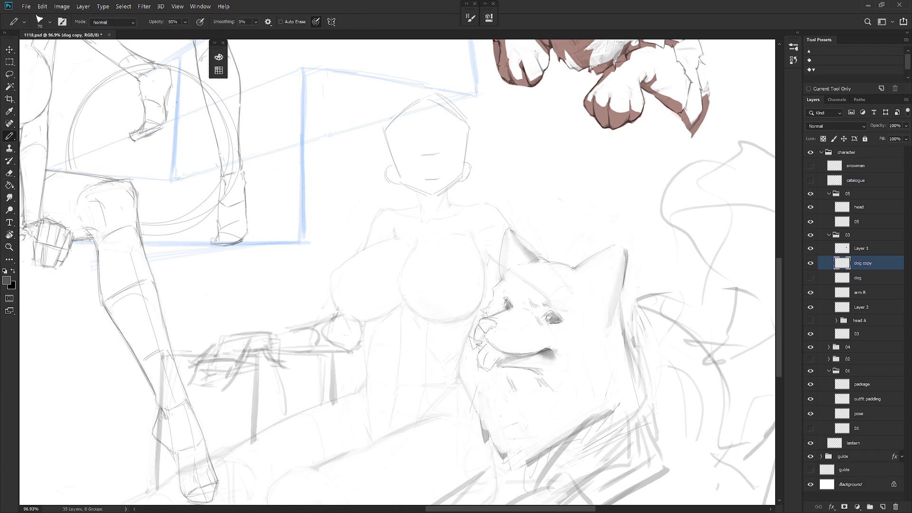
key("b")
key("l")
mouse_move(513, 373)
left_mouse_down()
mouse_move(537, 354)
mouse_move(498, 315)
mouse_move(477, 333)
mouse_move(517, 369)
left_mouse_up()
Nudge the selected muzzle slightly right and down, then deselect
key("ctrl+t")
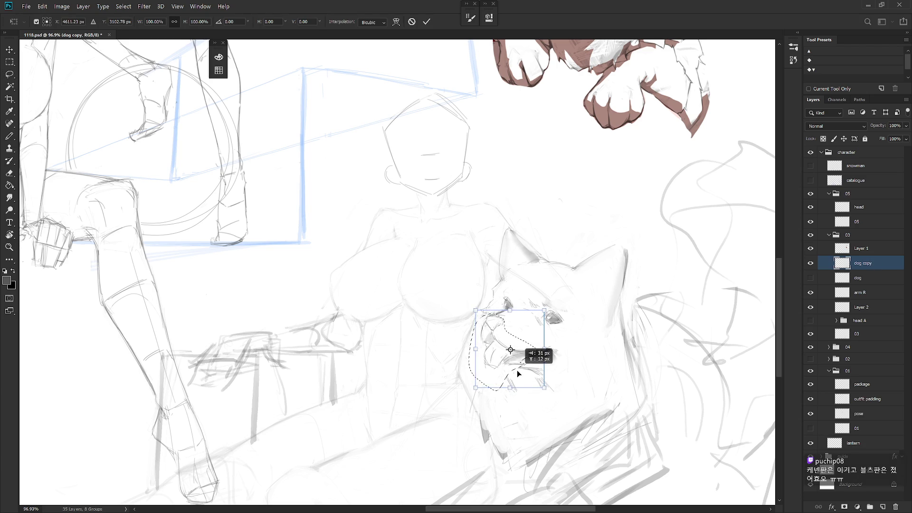
key("Return")
key("ctrl+d")
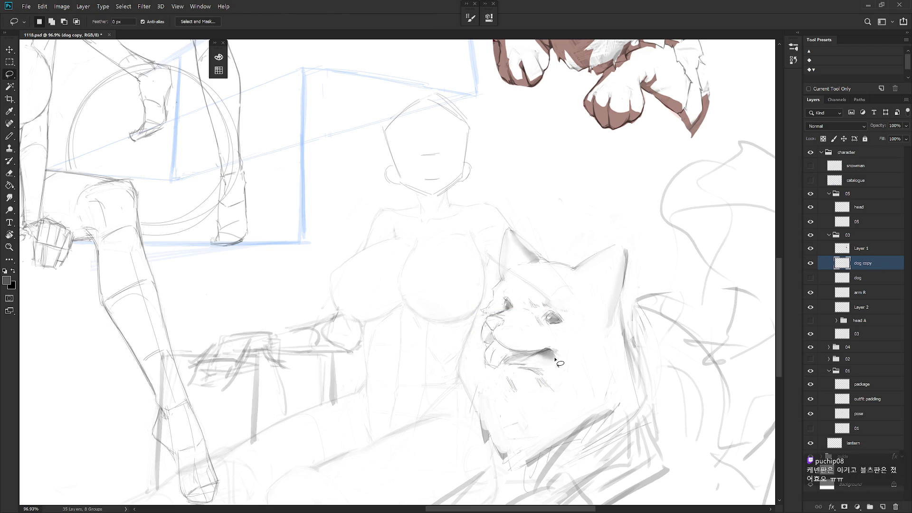
scroll(600, 407, "down", 5)
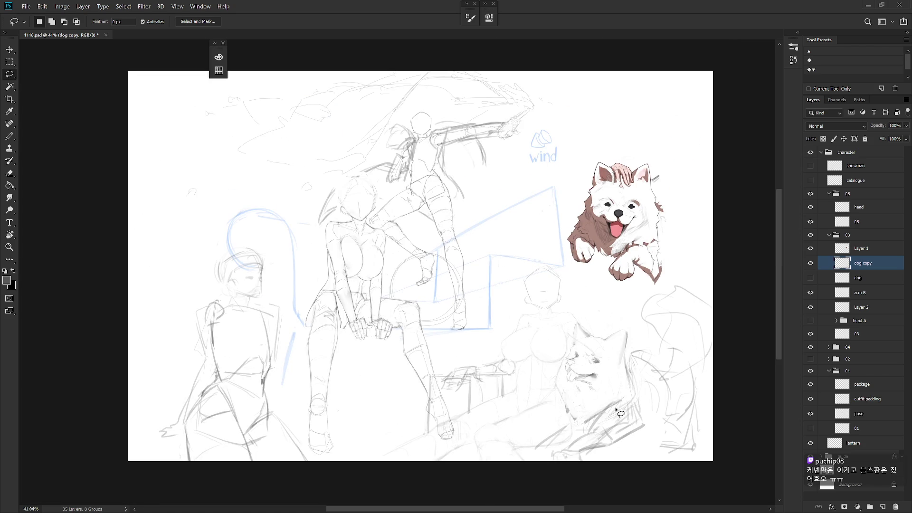
scroll(601, 408, "up", 2)
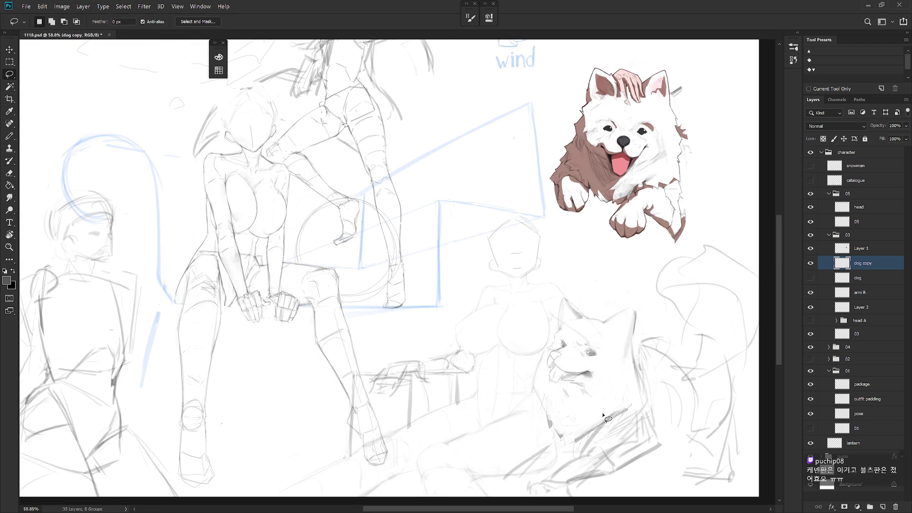
scroll(591, 373, "up", 3)
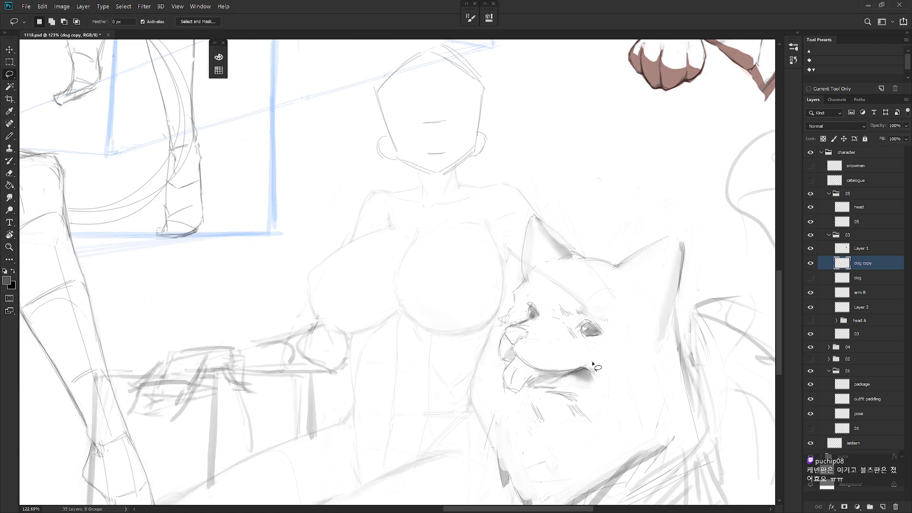
Rotate the mouth about -6.33° and warp its top edge upward
mouse_move(569, 375)
left_mouse_down()
mouse_move(528, 390)
mouse_move(593, 397)
mouse_move(594, 357)
mouse_move(533, 380)
left_mouse_up()
key("ctrl+t")
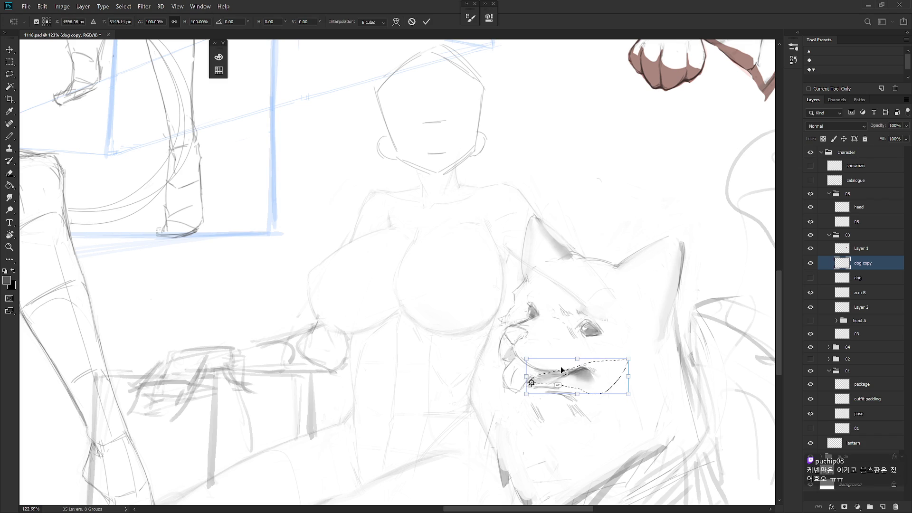
left_click_drag(644, 356, 642, 349)
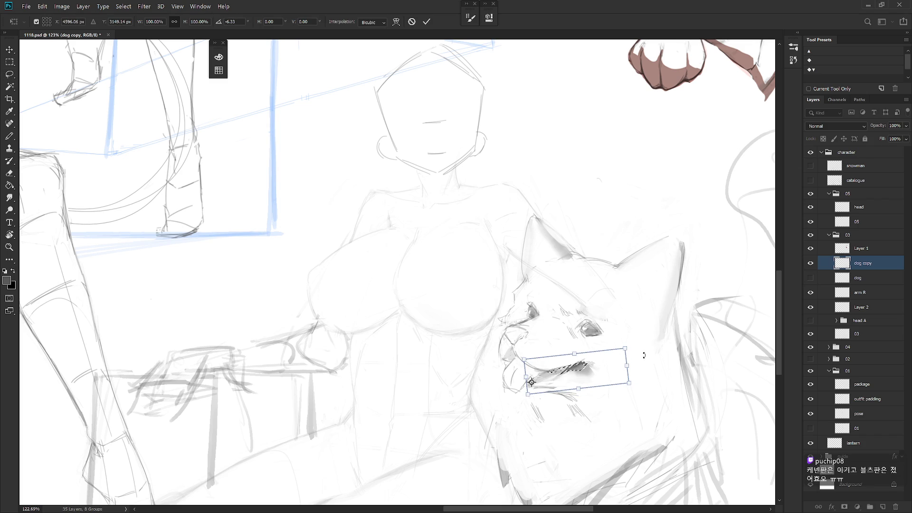
left_click(397, 21)
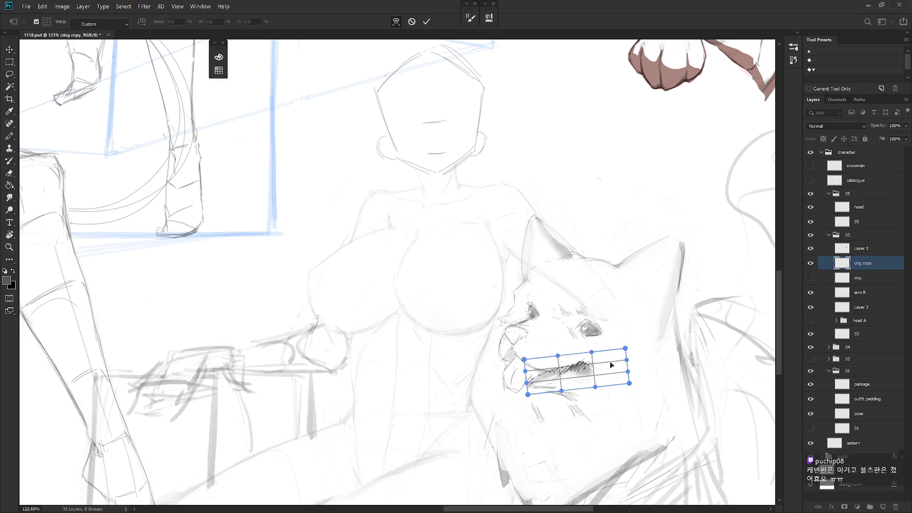
mouse_move(605, 359)
left_mouse_down()
mouse_move(603, 348)
mouse_move(558, 382)
left_mouse_up()
key("Return")
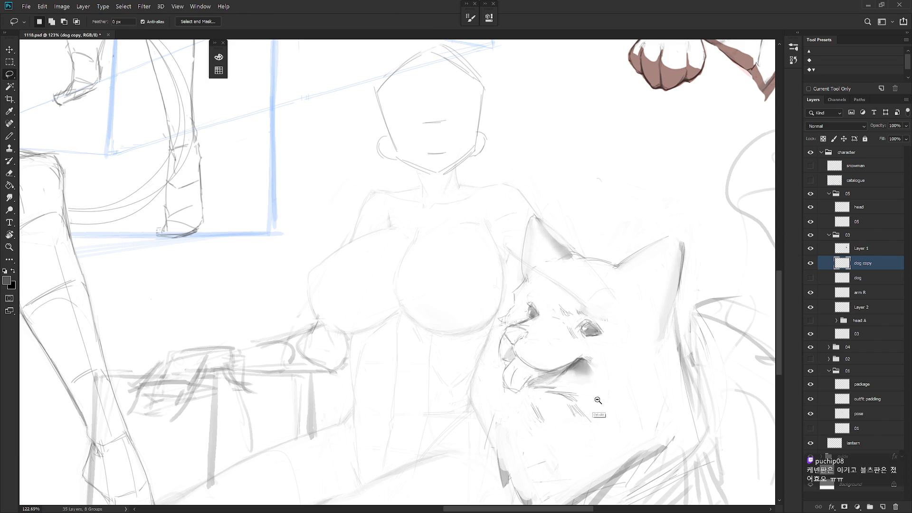
scroll(540, 403, "down", 3)
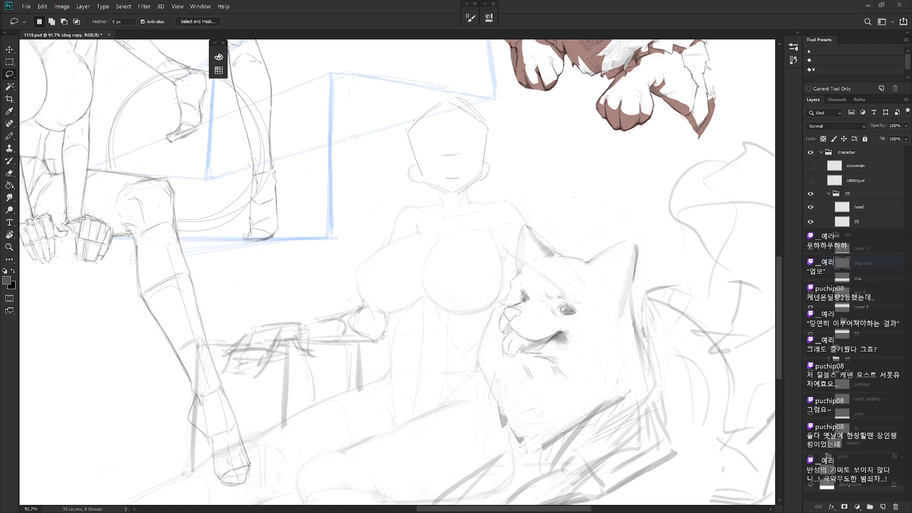
scroll(582, 323, "up", 2)
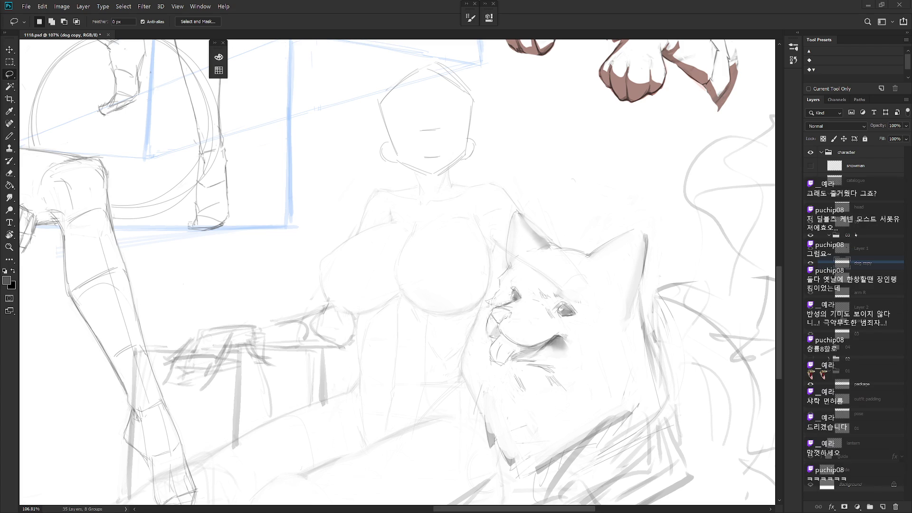
Sketch a short soft-brush stroke at the dog's chin
key("b")
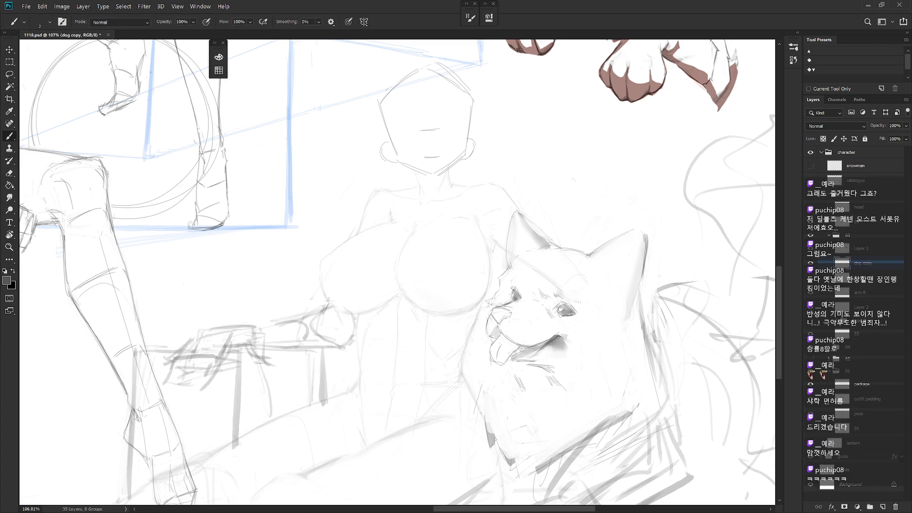
key("shift+b")
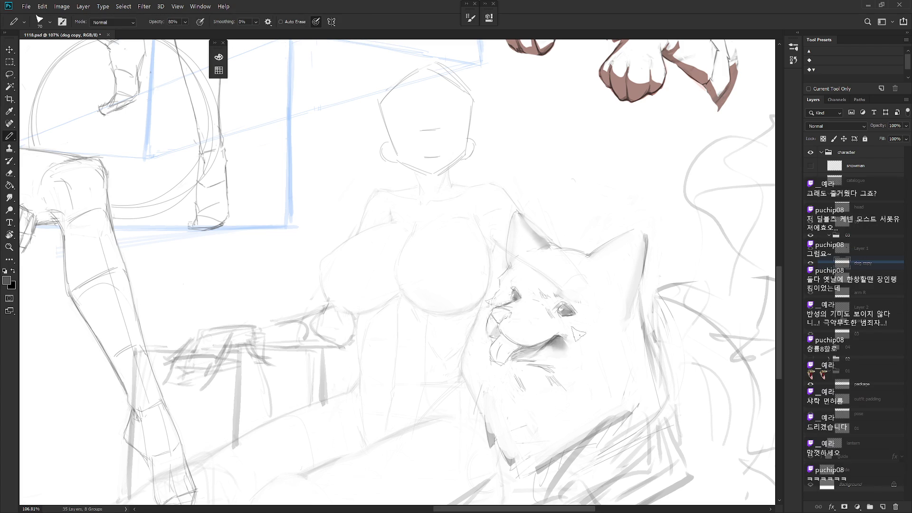
key("e")
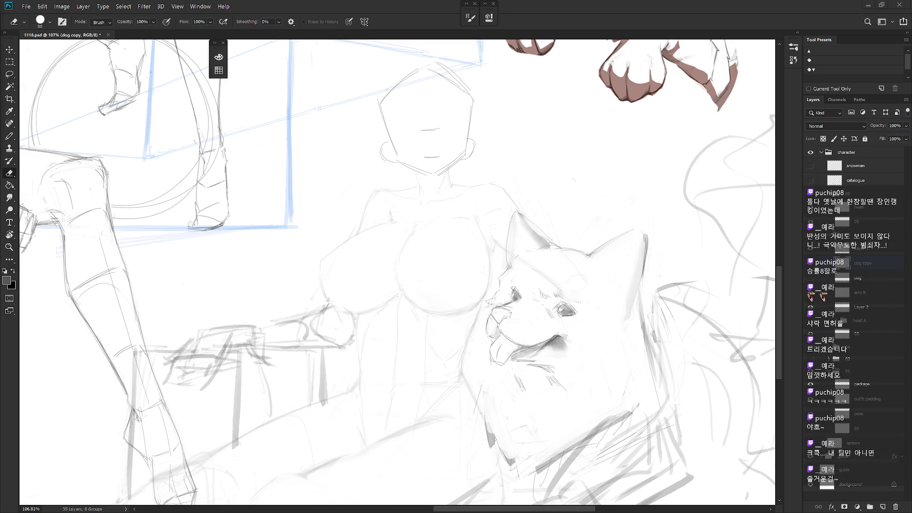
key("b")
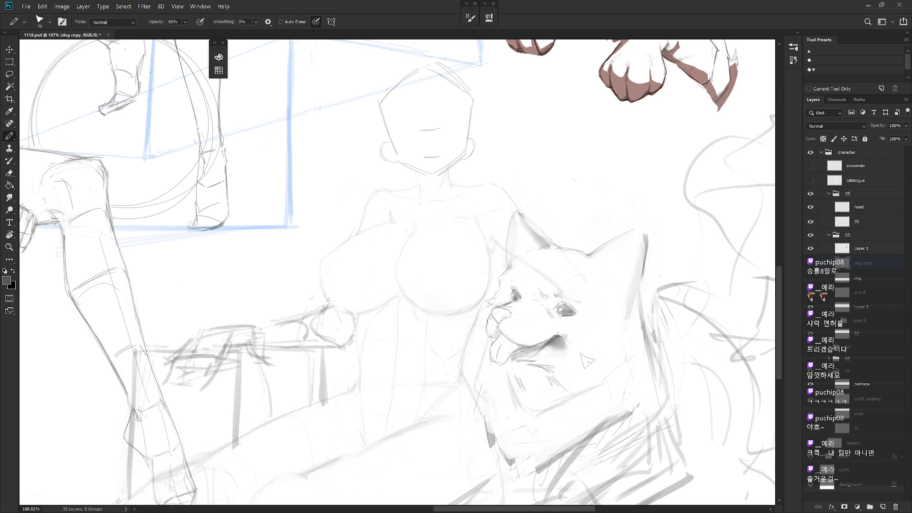
key("shift+b")
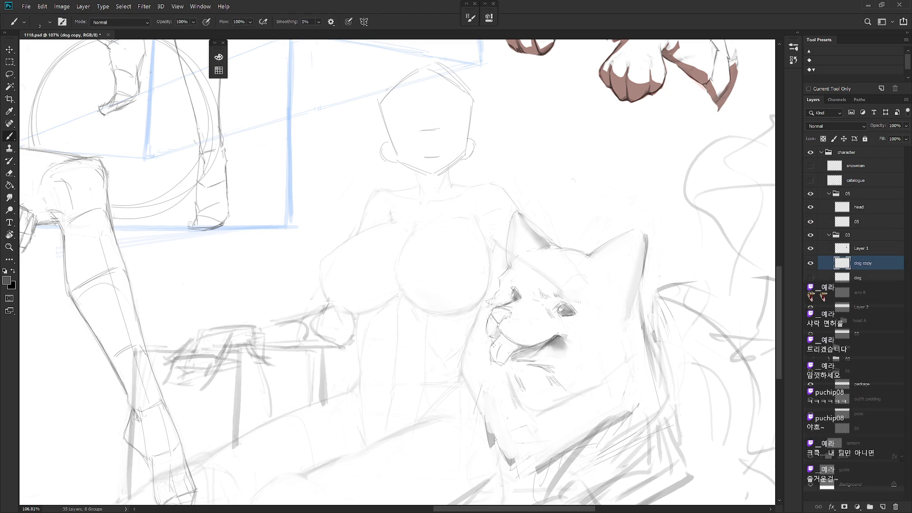
key("shift+b")
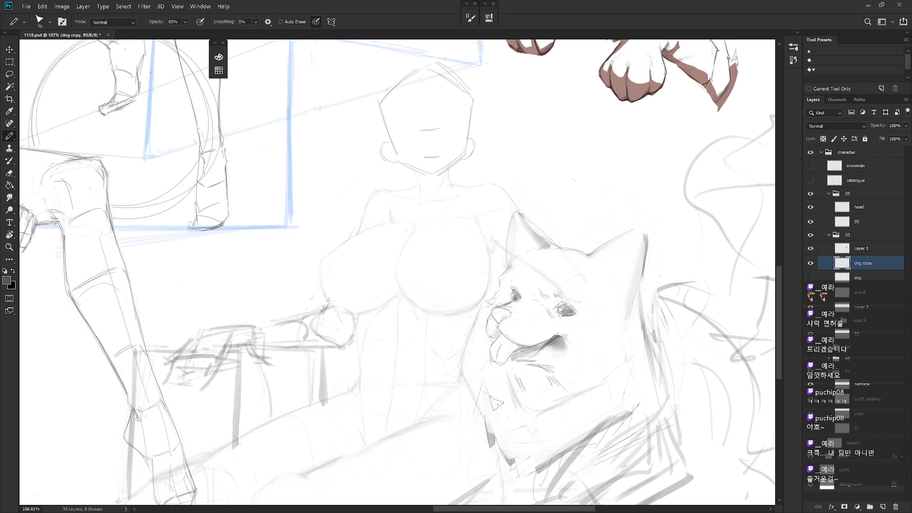
key("shift+b")
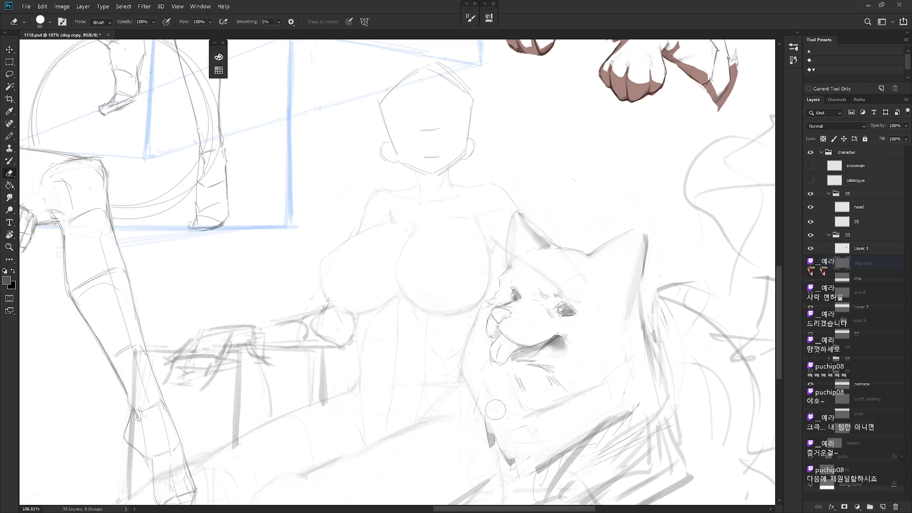
left_click_drag(490, 353, 480, 369)
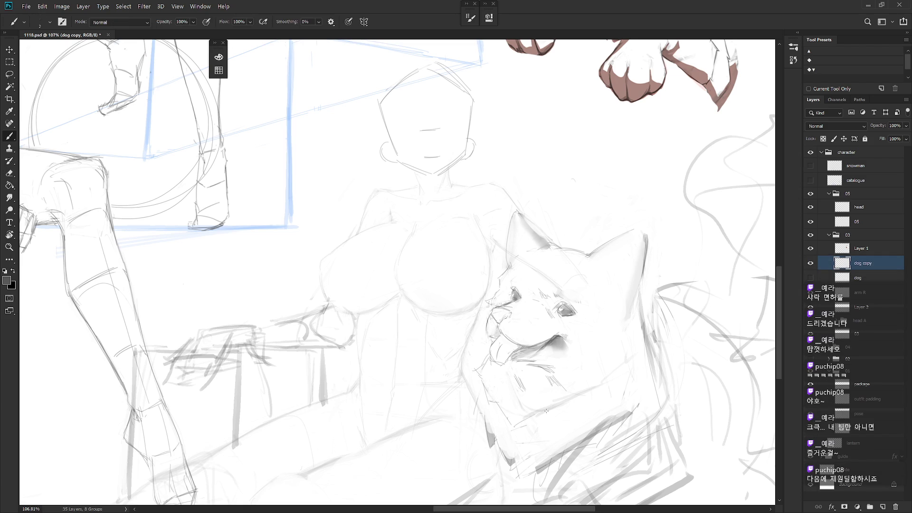
Sketch a thin grey line up the dog's neck
left_click_drag(575, 412, 629, 376)
scroll(592, 413, "down", 5)
scroll(576, 336, "up", 5)
key("e")
key("b")
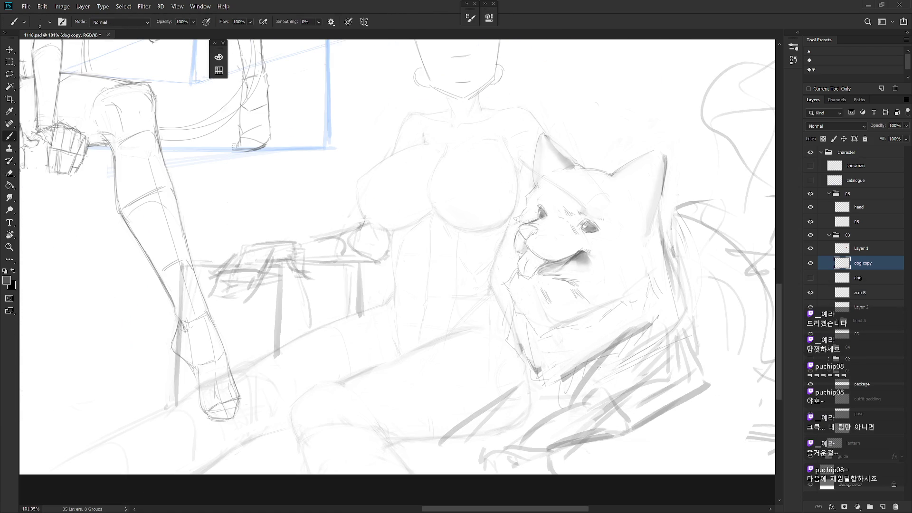
scroll(599, 369, "down", 4)
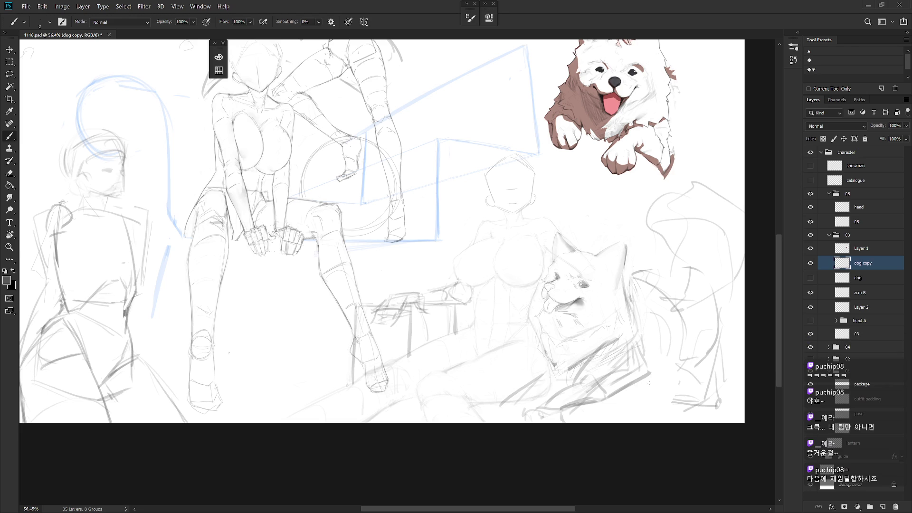
Lasso and deselect the lower dog area, then drag the OP.GG Chrome window over the canvas
key("l")
mouse_move(582, 430)
left_mouse_down()
mouse_move(620, 358)
mouse_move(594, 440)
mouse_move(634, 425)
left_mouse_up()
left_click(634, 425)
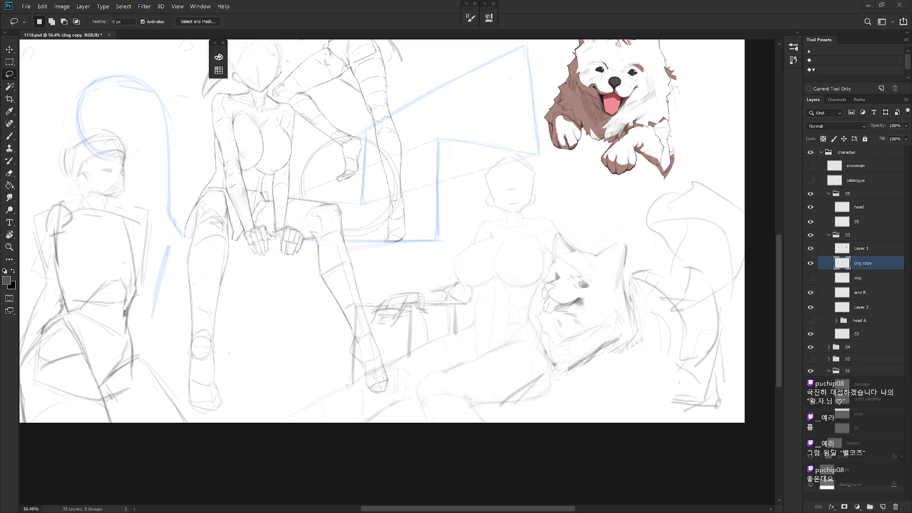
mouse_move(911, 48)
left_mouse_down()
mouse_move(610, 48)
mouse_move(679, 50)
mouse_move(638, 47)
mouse_move(638, 1)
left_mouse_up()
Highlight the 1,124,091 mastery points figure on the OP.GG profile
scroll(569, 320, "down", 4)
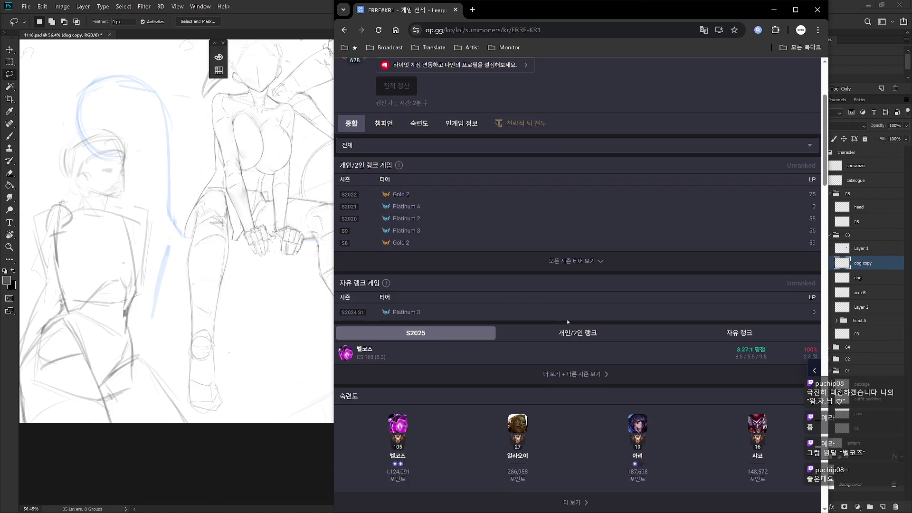
mouse_move(398, 380)
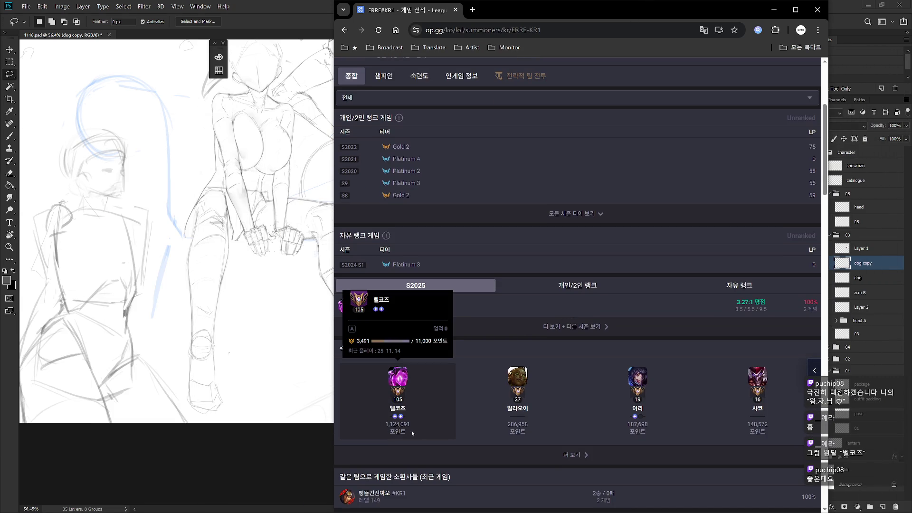
left_click_drag(410, 424, 385, 425)
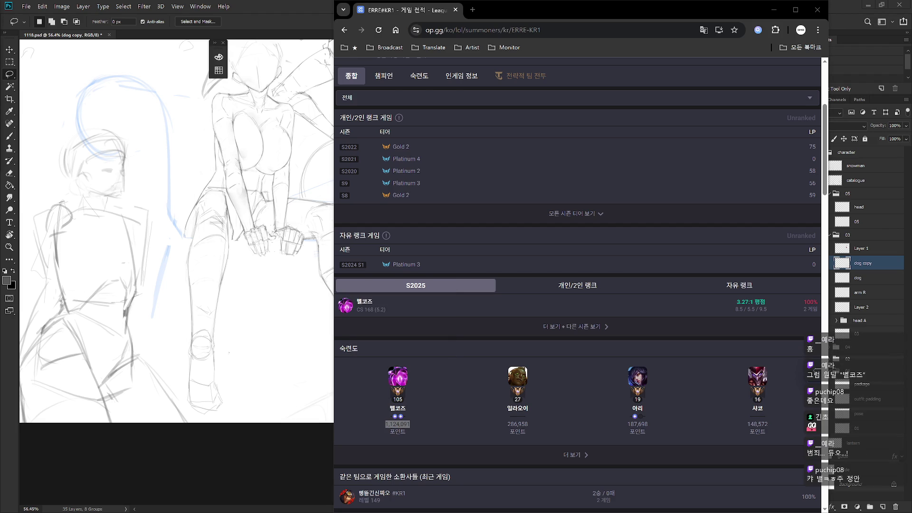
mouse_move(409, 397)
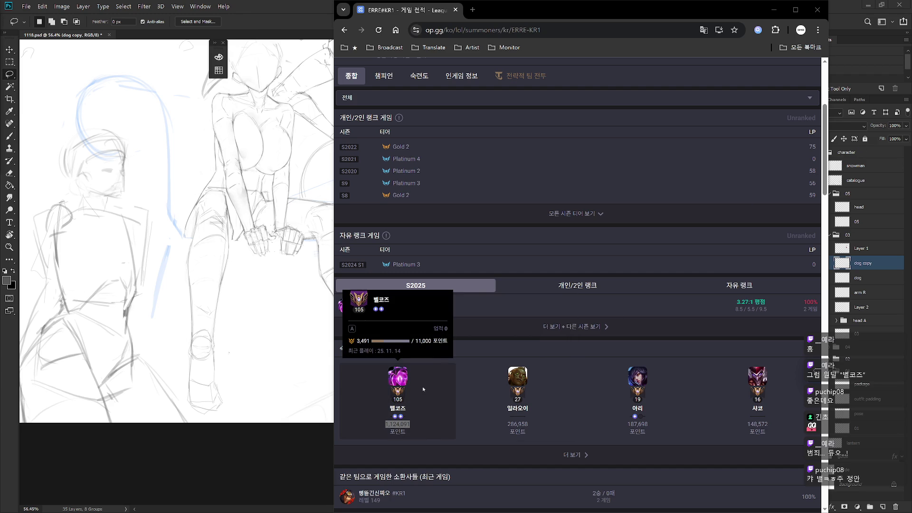
View the 챔피언 and 숙련도 mastery pages, then close Chrome
scroll(502, 326, "up", 1)
scroll(501, 327, "up", 3)
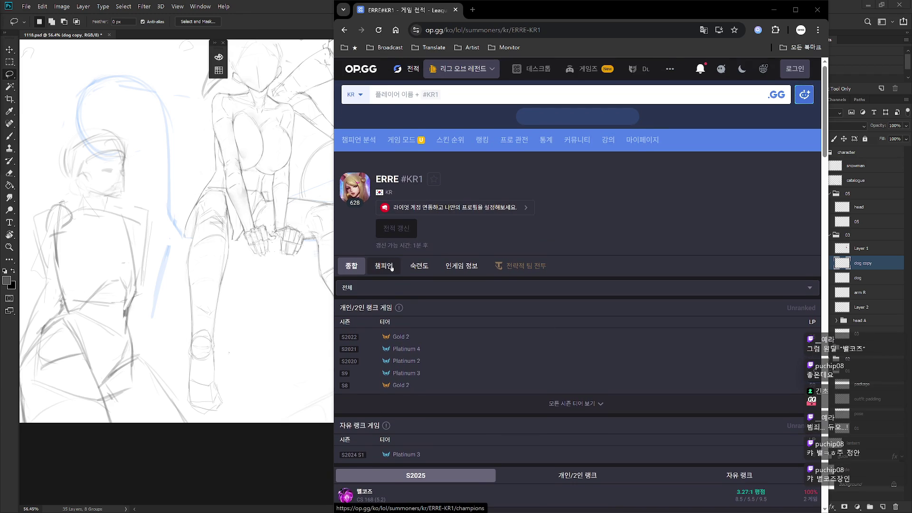
left_click(391, 267)
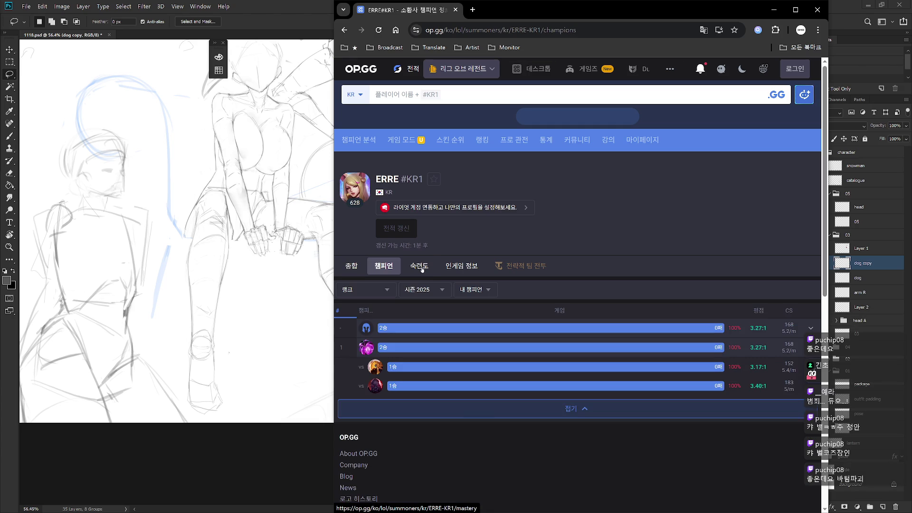
left_click(424, 269)
mouse_move(383, 351)
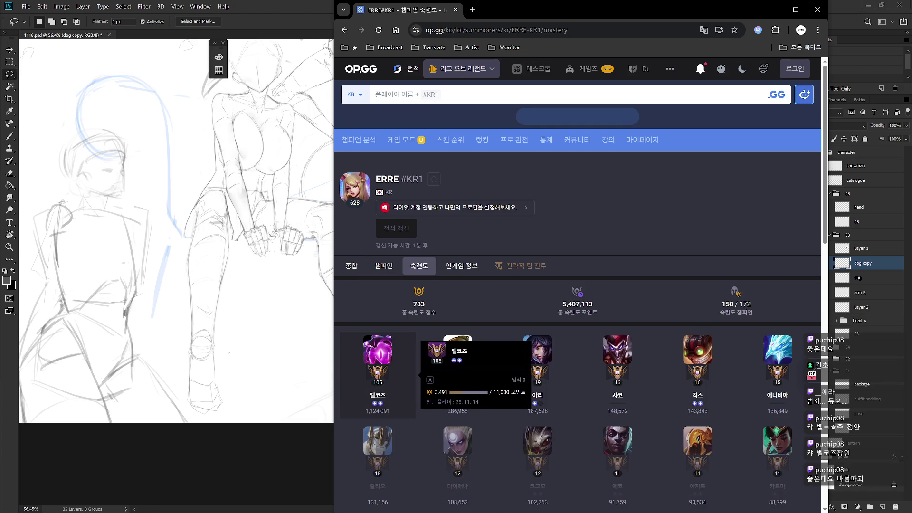
left_click(817, 9)
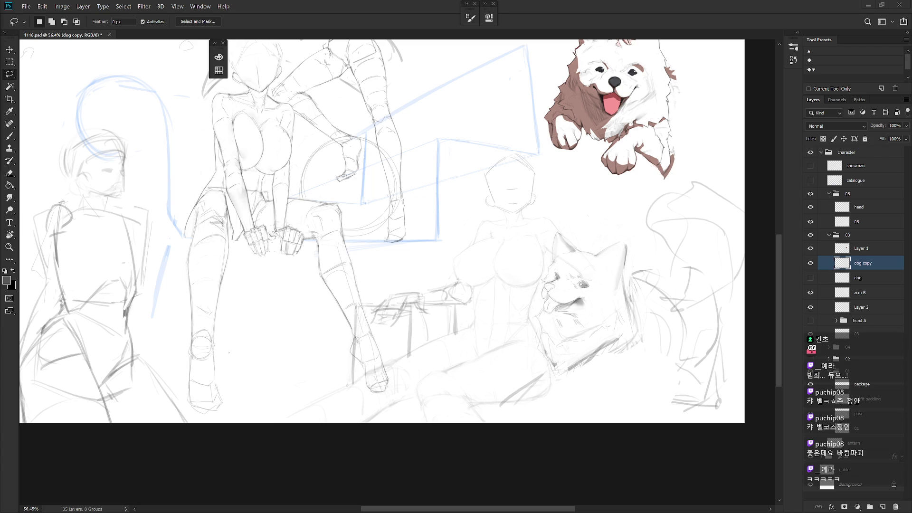
key("b")
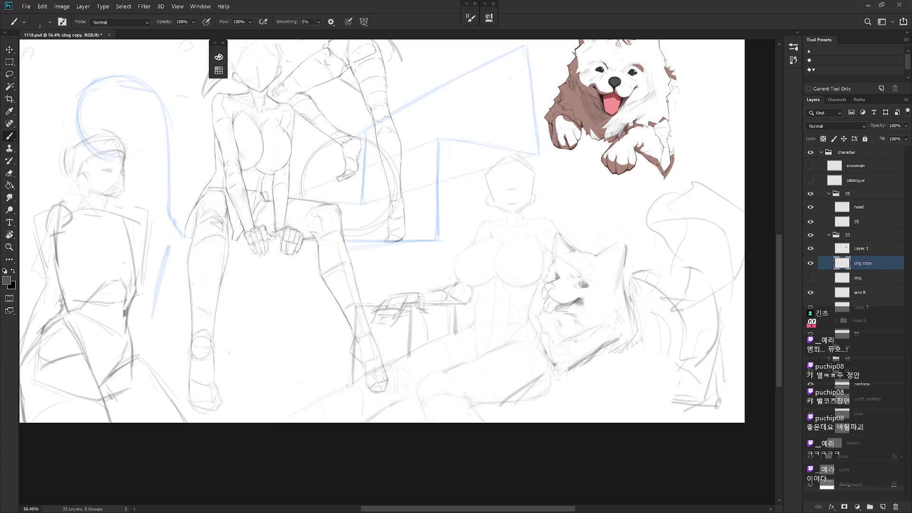
scroll(570, 351, "up", 2)
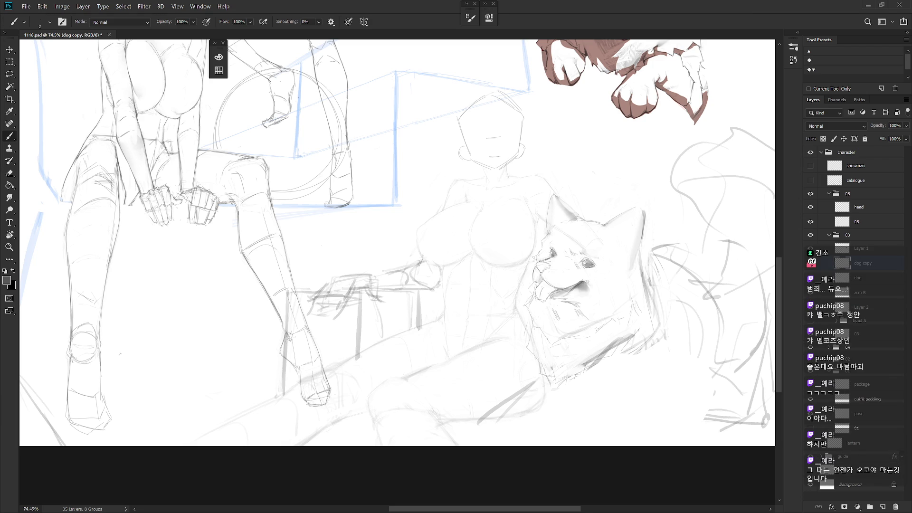
scroll(533, 291, "up", 3)
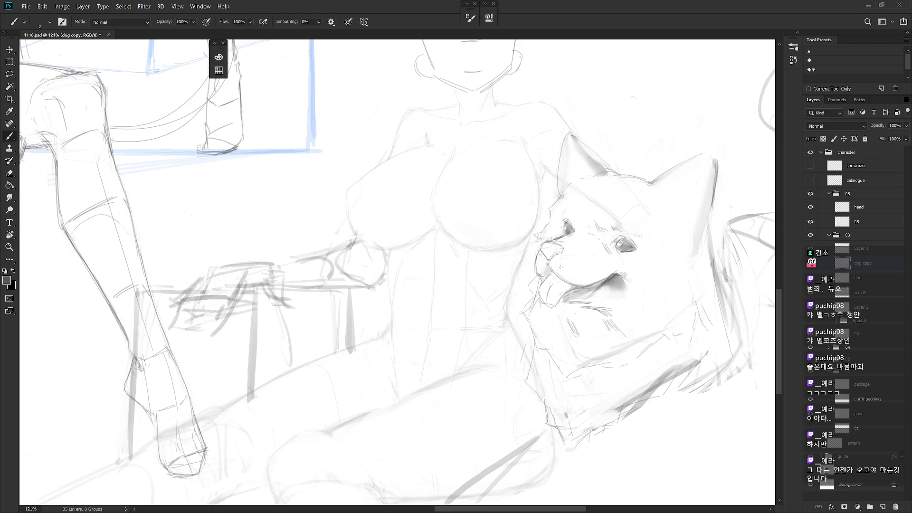
scroll(561, 268, "down", 3)
key("e")
left_click(879, 340)
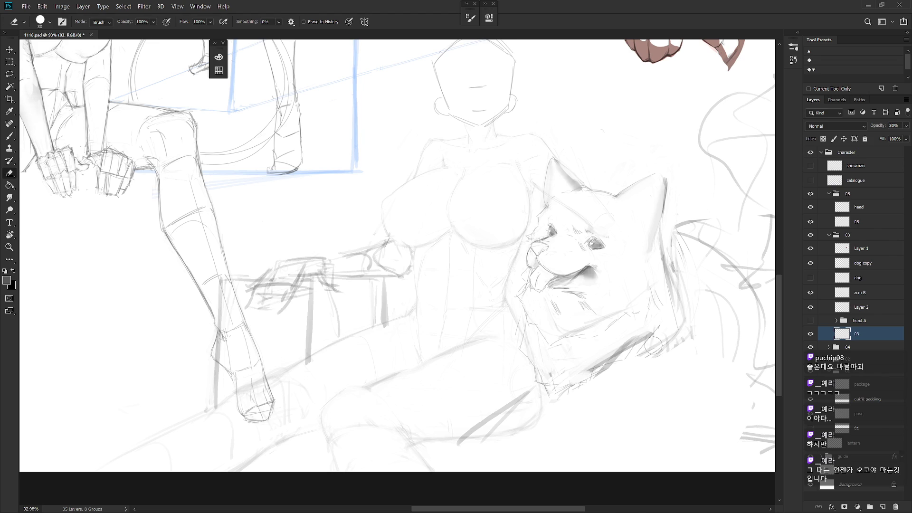
scroll(639, 337, "down", 2)
key("b")
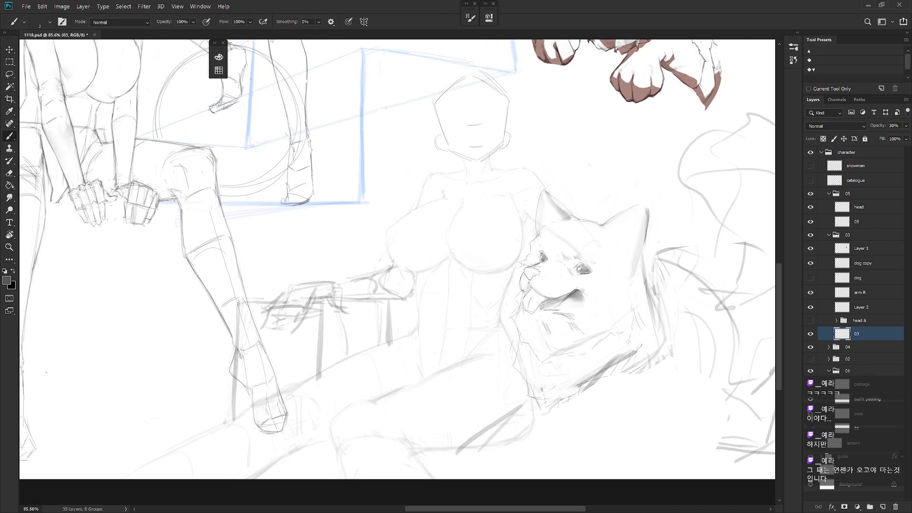
left_click(880, 281)
key("l")
mouse_move(466, 473)
left_mouse_down()
mouse_move(537, 408)
mouse_move(425, 449)
left_mouse_up()
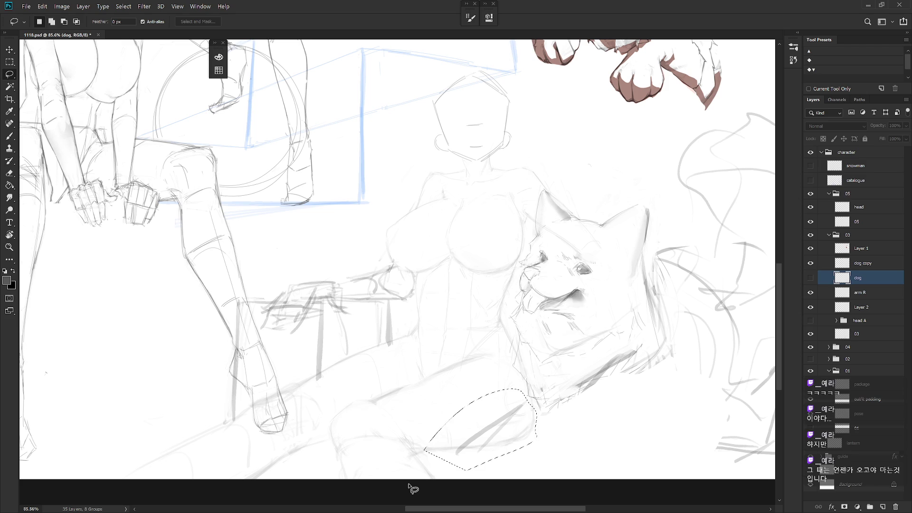
key("ctrl+d")
left_click(878, 265)
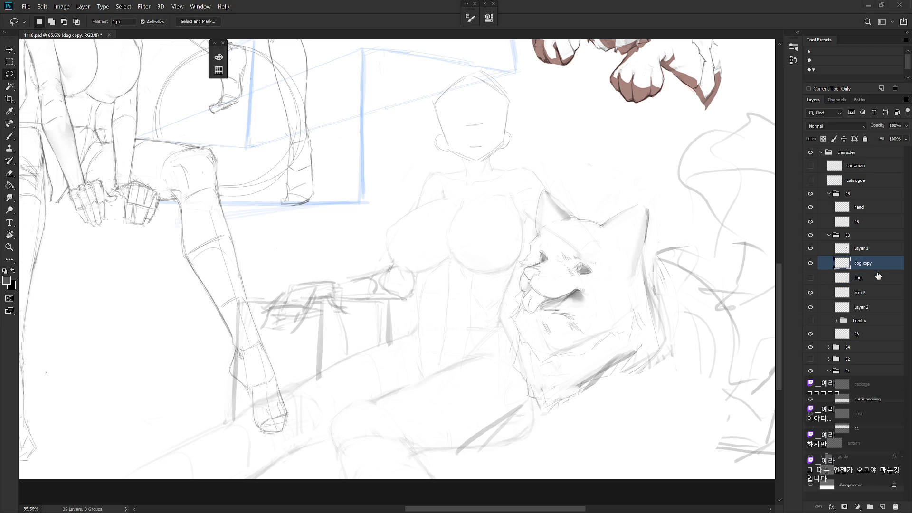
key("ctrl+shift+d")
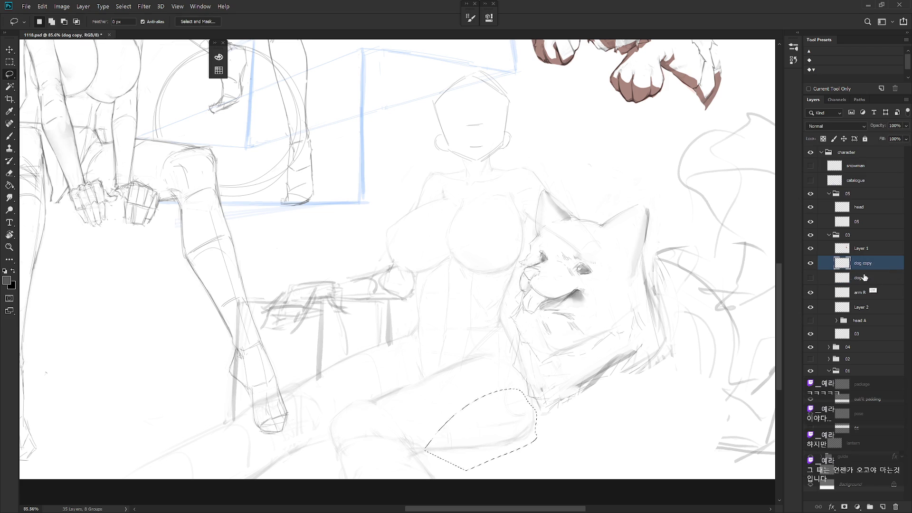
scroll(570, 323, "down", 3)
key("b")
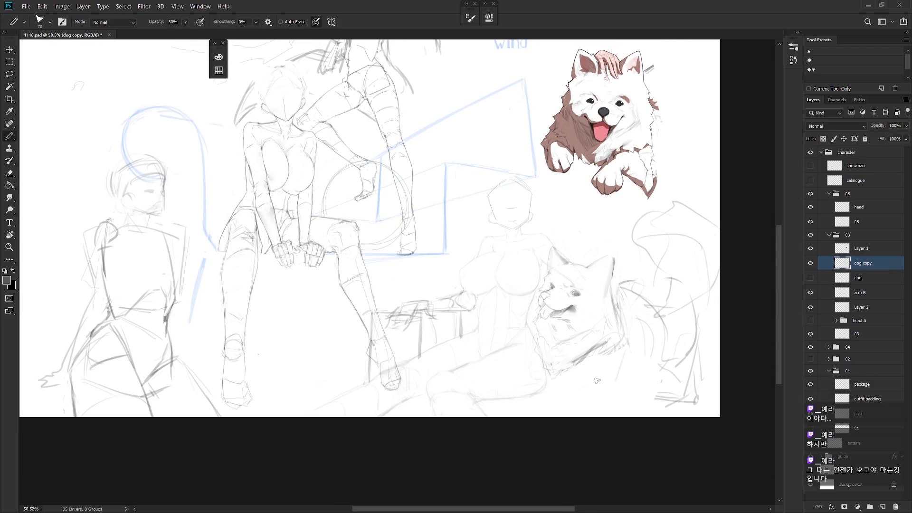
Sketch faint fur arcs and lines to the right of and below the lying dog
left_click_drag(560, 399, 598, 405)
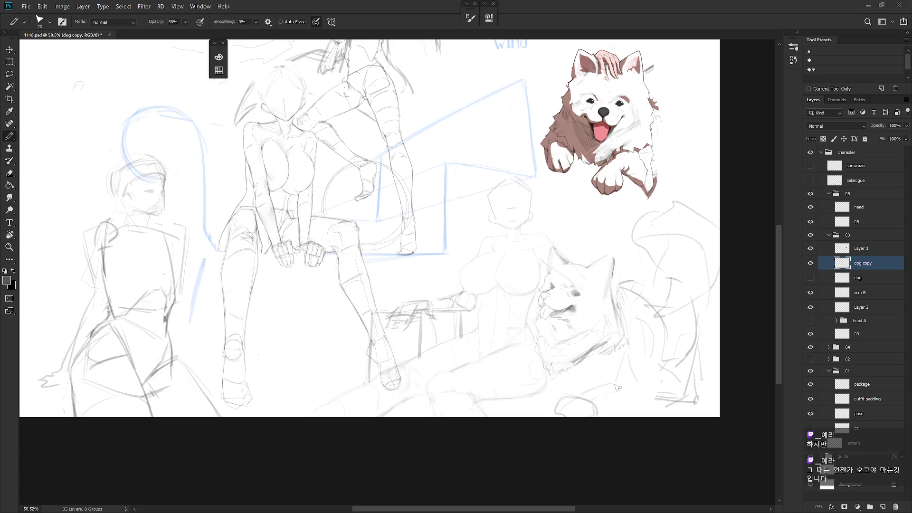
left_click_drag(527, 387, 546, 401)
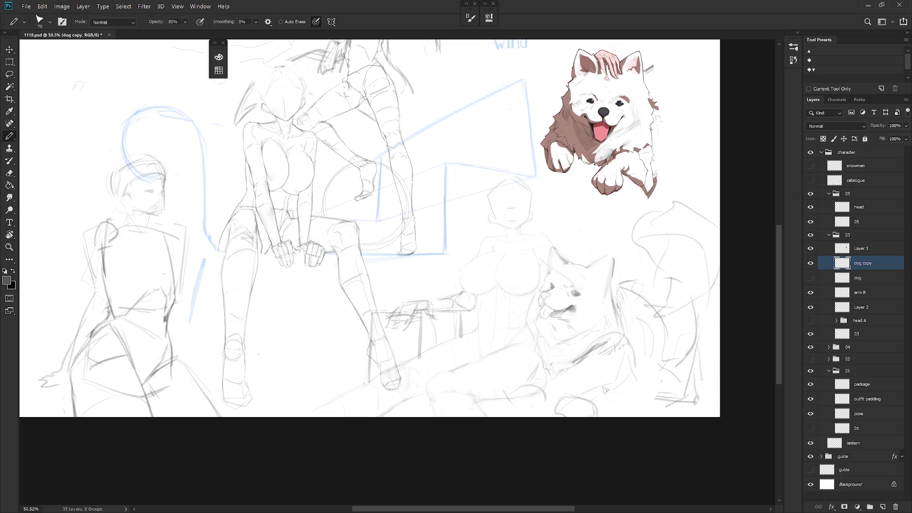
mouse_move(637, 343)
left_mouse_down()
mouse_move(625, 385)
mouse_move(580, 383)
mouse_move(600, 402)
mouse_move(612, 398)
mouse_move(604, 410)
left_mouse_up()
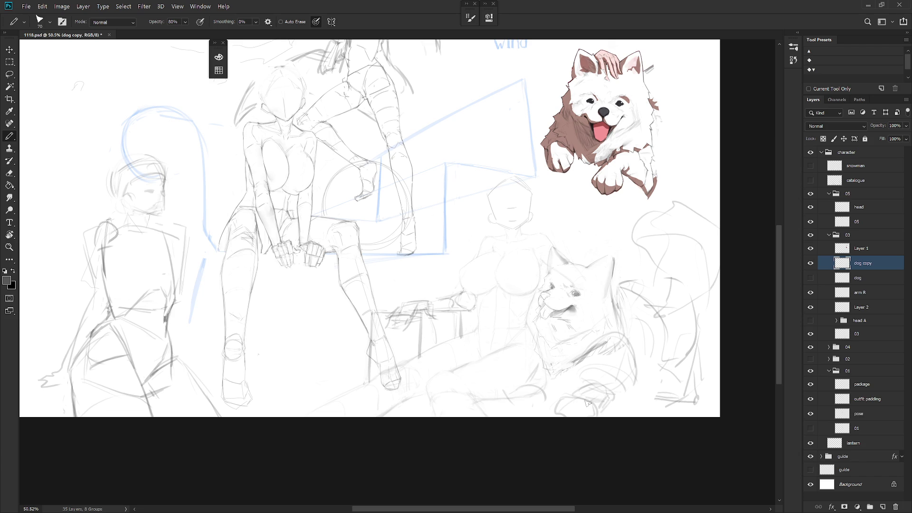
key("e")
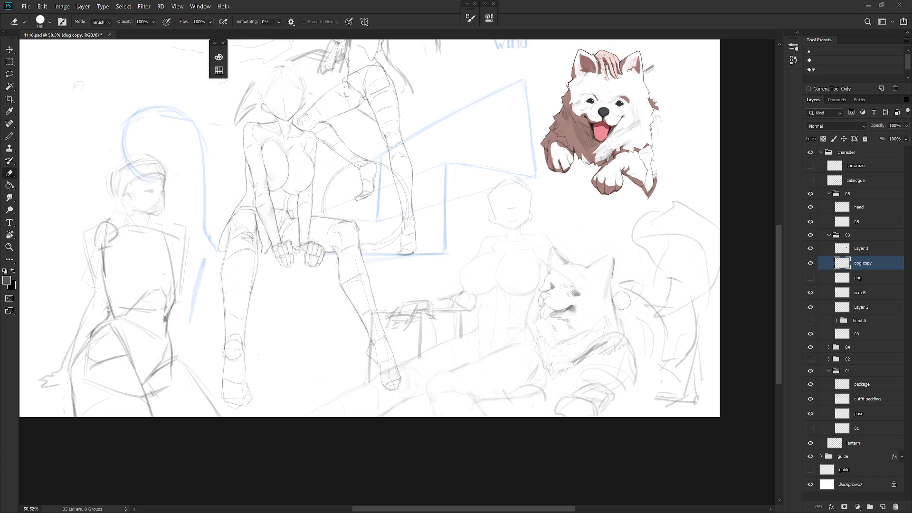
key("b")
mouse_move(640, 339)
left_mouse_down()
mouse_move(622, 387)
mouse_move(637, 363)
left_mouse_up()
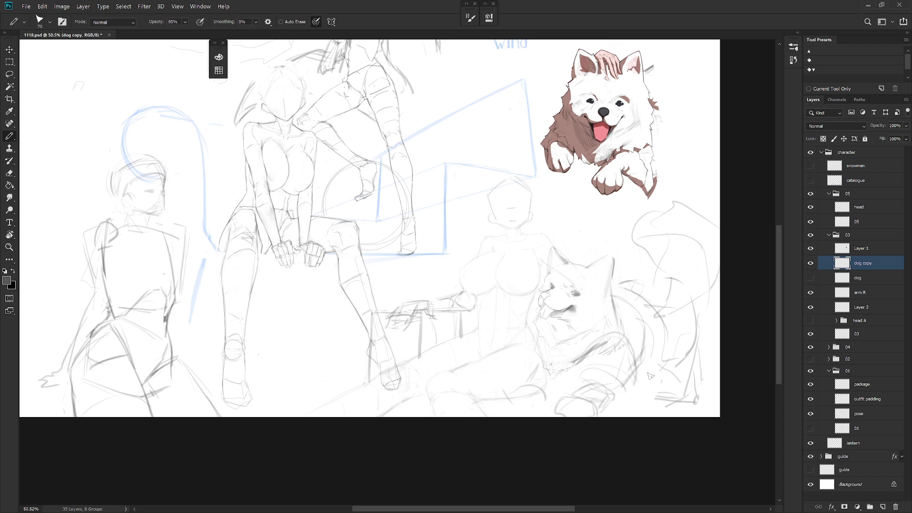
left_click_drag(632, 309, 661, 359)
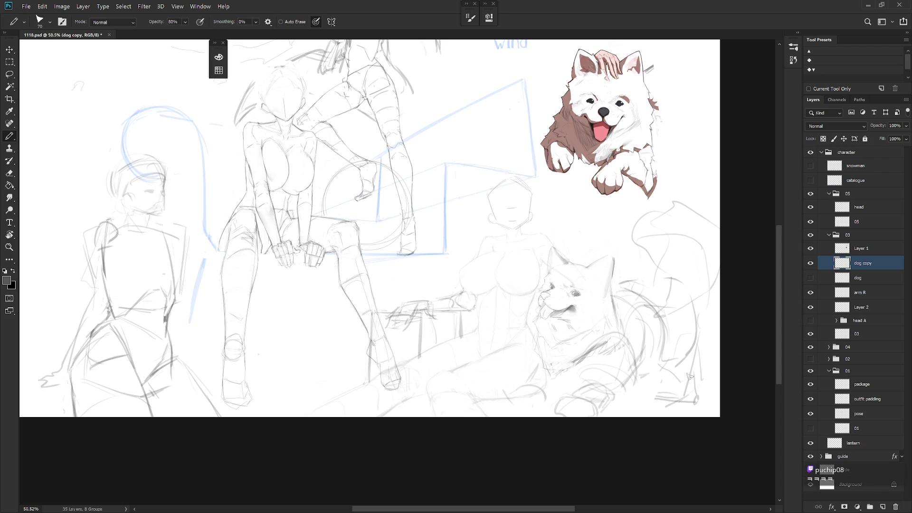
key("l")
mouse_move(680, 419)
left_mouse_down()
mouse_move(693, 359)
mouse_move(703, 429)
left_mouse_up()
key("ctrl+d")
key("b")
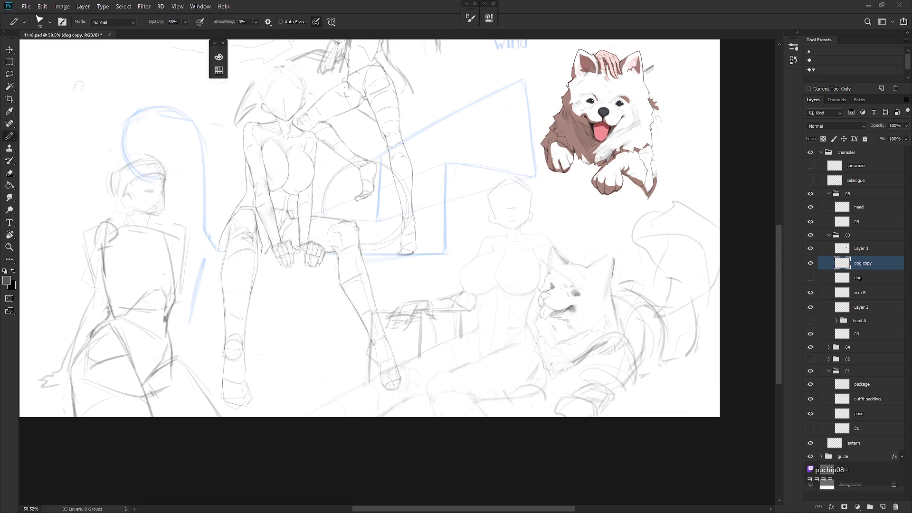
Paste the dog reference photo into the character group and place it upper right
left_click(872, 153)
key("ctrl+v")
key("v")
mouse_move(378, 251)
left_mouse_down()
mouse_move(393, 315)
mouse_move(695, 171)
left_mouse_up()
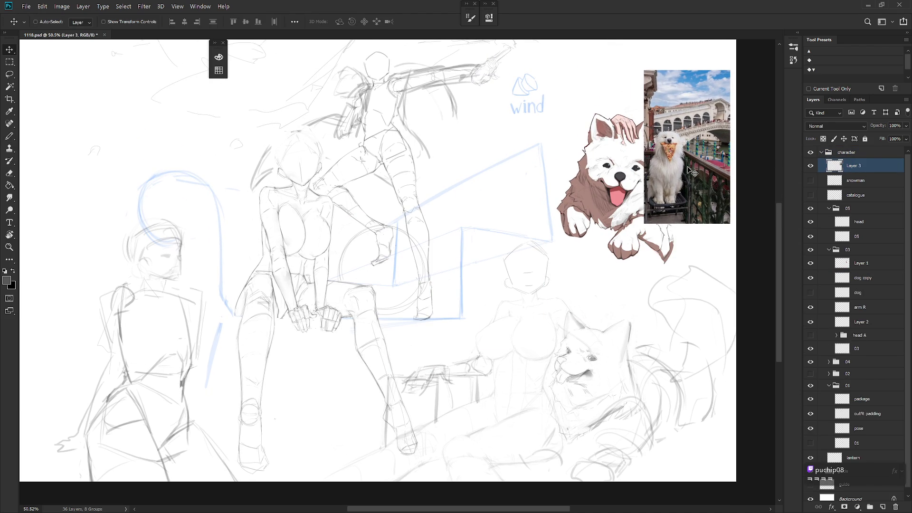
Make the dog copy layer active and switch to the pencil
left_click_drag(604, 323, 584, 304)
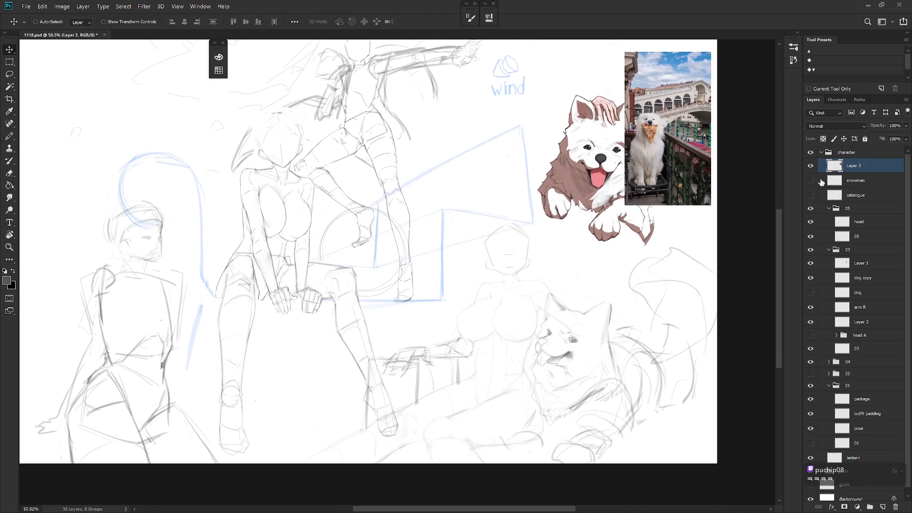
left_click(878, 281)
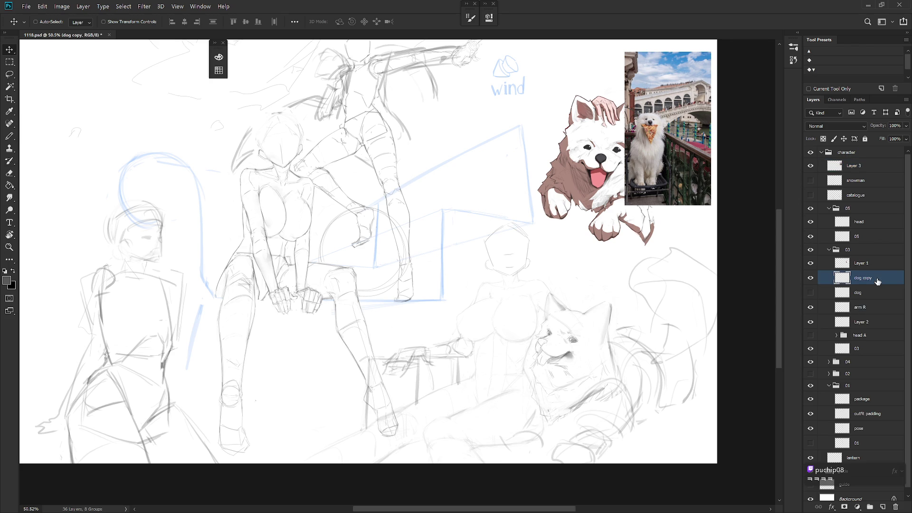
scroll(612, 372, "up", 3)
key("b")
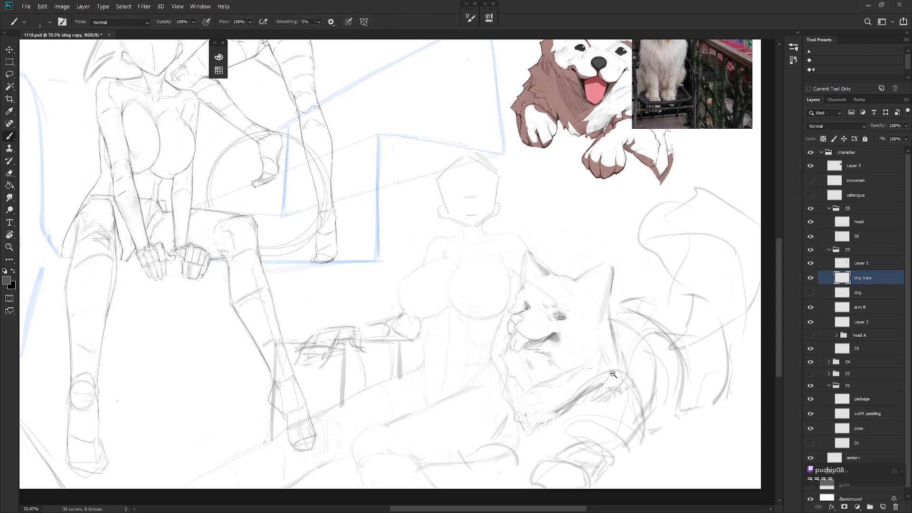
scroll(613, 372, "down", 3)
key("shift+b")
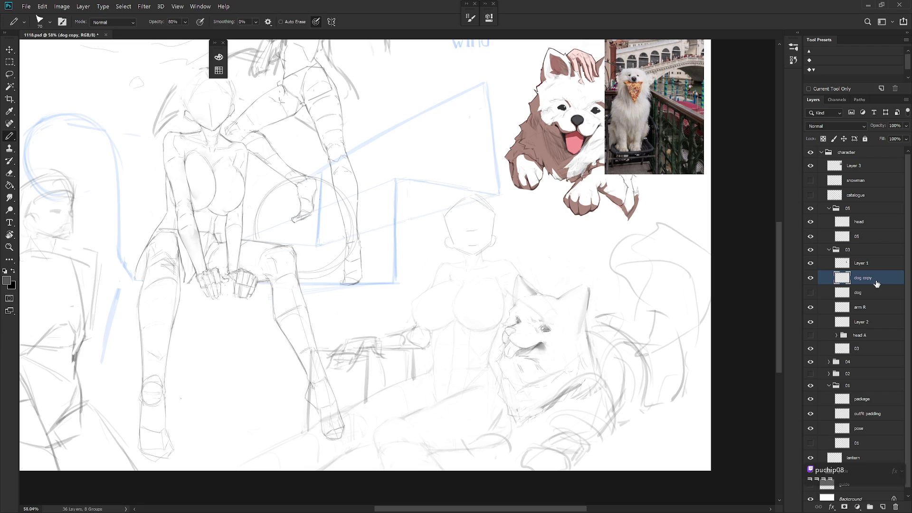
Darken the top of the samoyed's nose with grey pencil strokes, redoing the first attempt
scroll(532, 346, "up", 5)
mouse_move(494, 319)
left_mouse_down()
mouse_move(499, 333)
mouse_move(509, 323)
mouse_move(497, 324)
mouse_move(512, 327)
mouse_move(496, 335)
mouse_move(503, 316)
left_mouse_up()
key("ctrl+z")
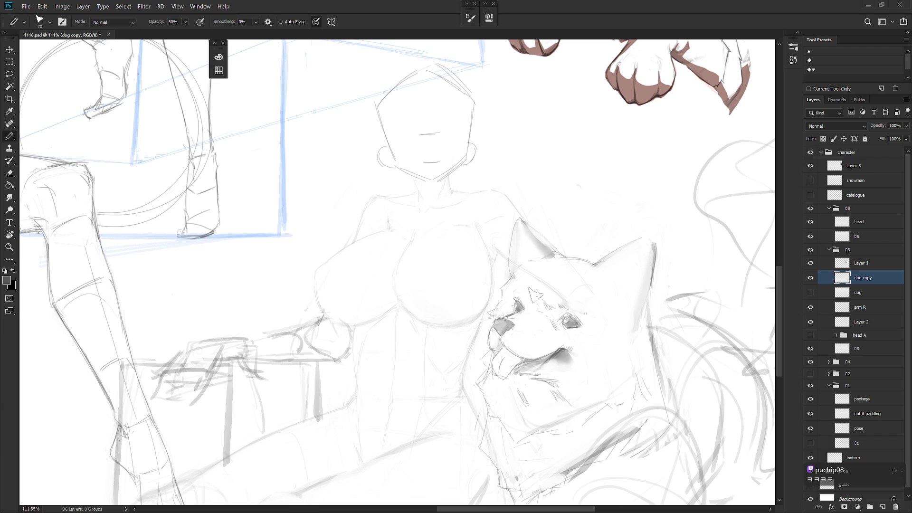
left_click_drag(500, 318, 495, 313)
Alternate between the lasso, soft brush and pencil, ending on the pencil
key("l")
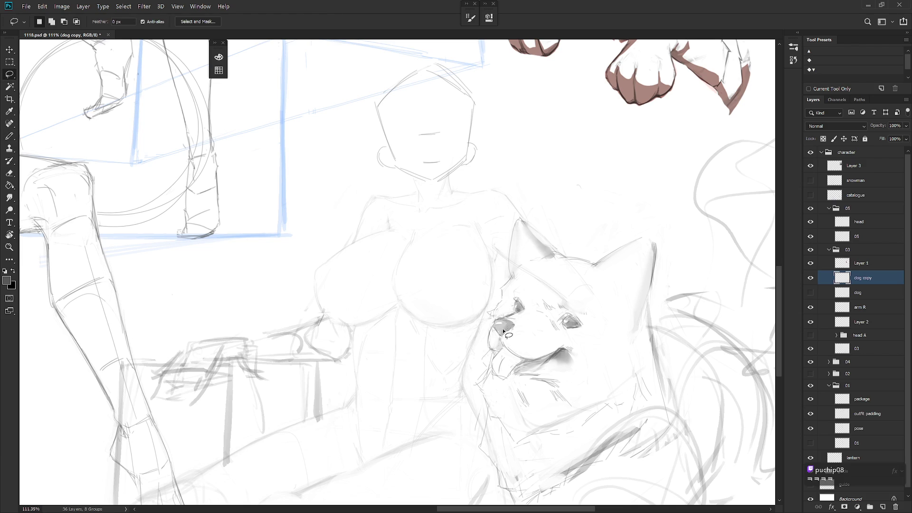
key("b")
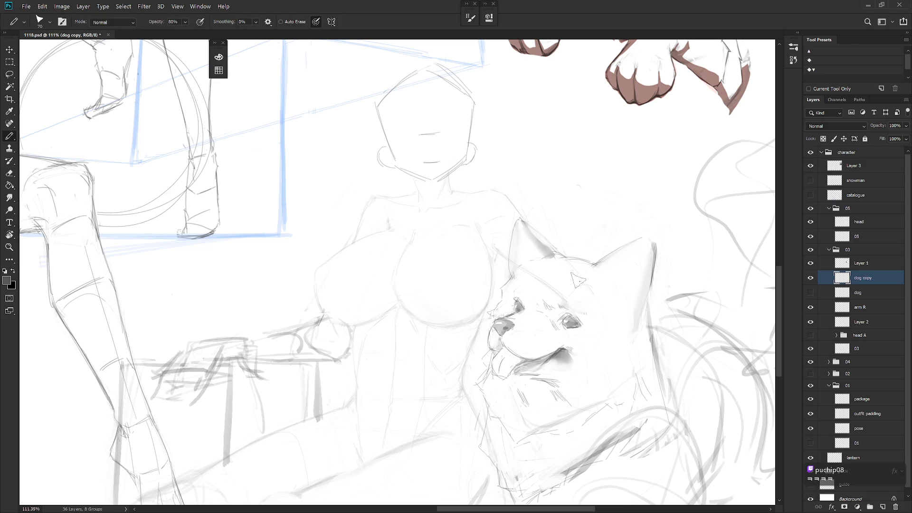
key("shift+b")
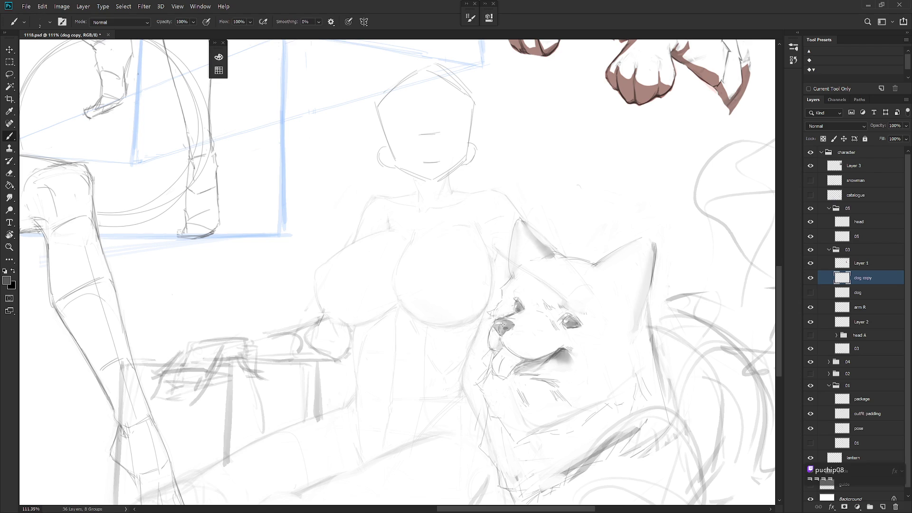
key("shift+b")
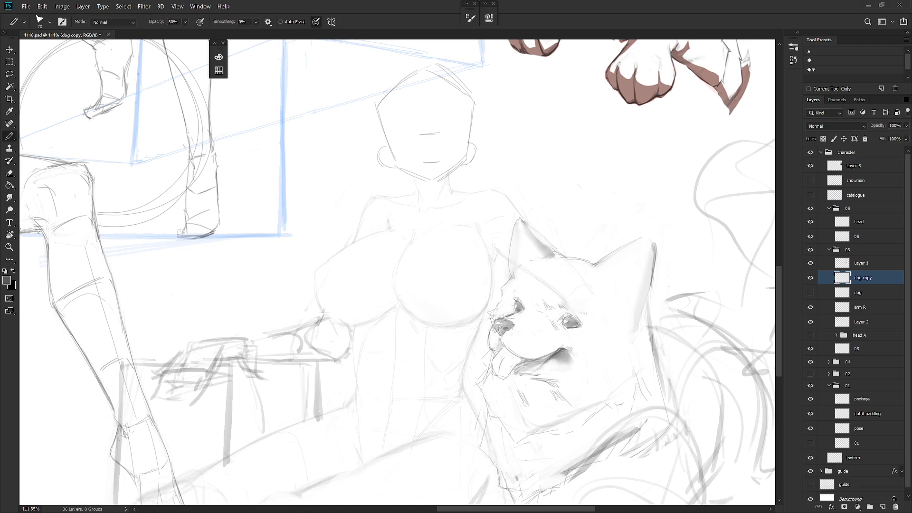
key("shift+b")
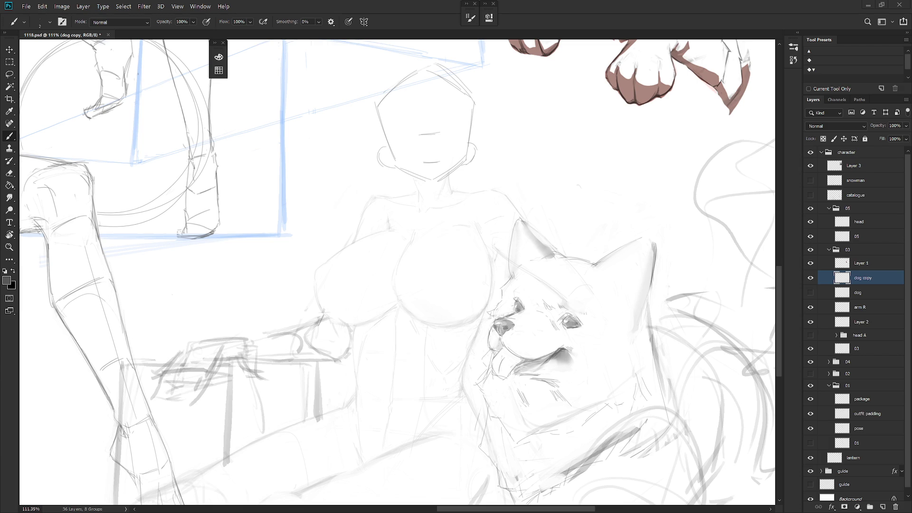
scroll(594, 280, "down", 3)
scroll(593, 281, "down", 2)
key("shift+b")
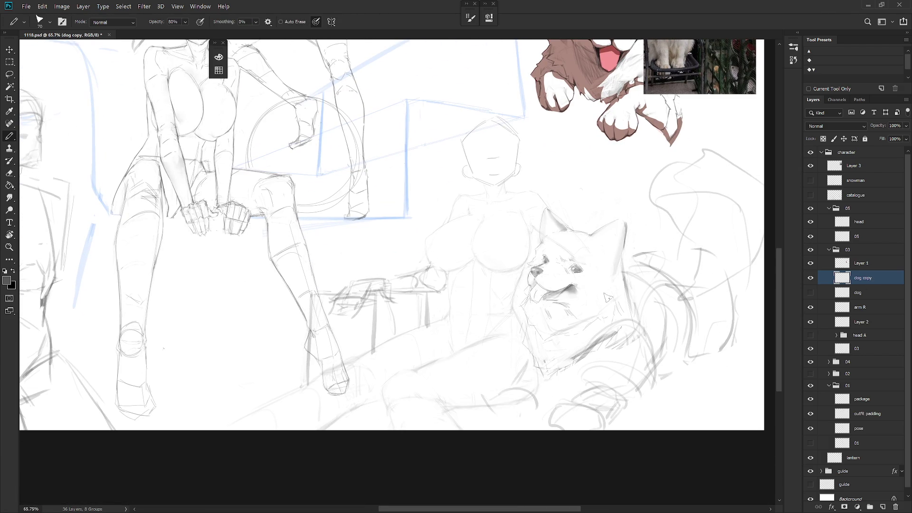
Lasso the area under the dog's right eye and blend it with the Smudge tool
scroll(594, 280, "up", 1)
scroll(594, 281, "up", 1)
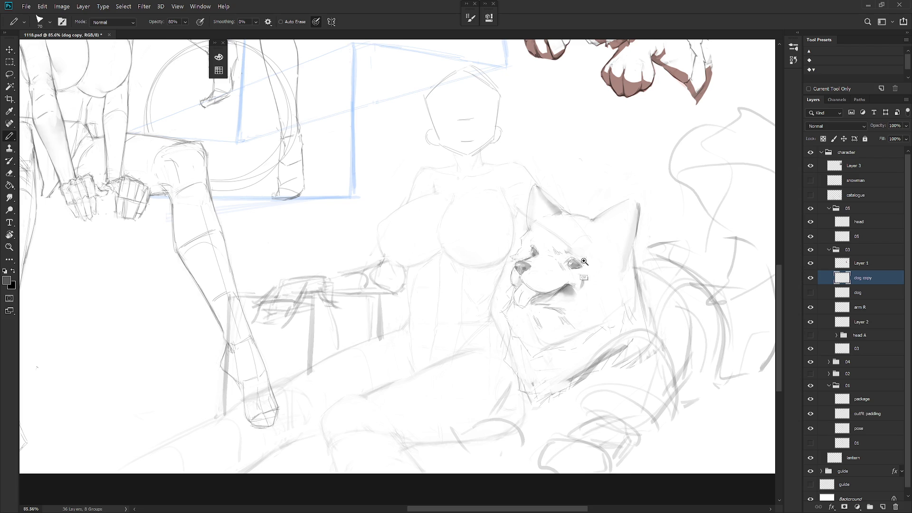
scroll(579, 281, "up", 4)
key("l")
mouse_move(568, 275)
left_mouse_down()
mouse_move(585, 276)
mouse_move(558, 271)
mouse_move(580, 300)
left_mouse_up()
key("r")
key("l")
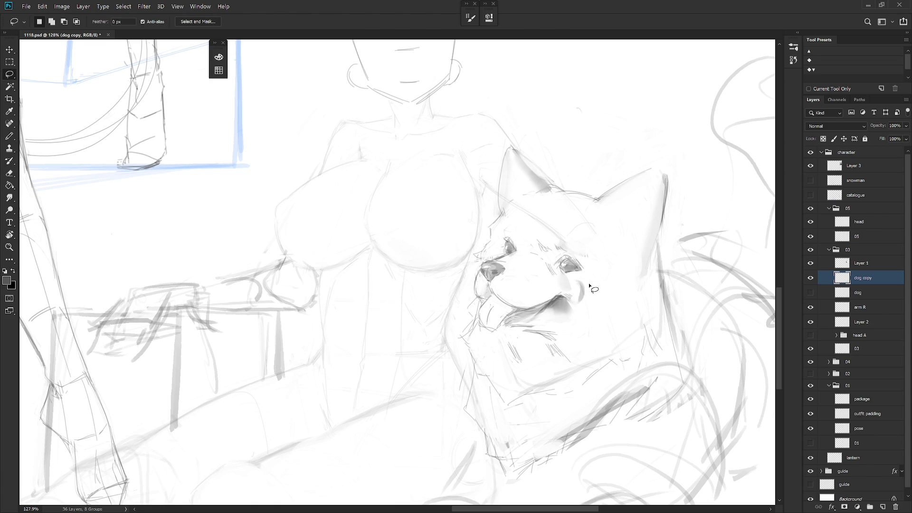
key("r")
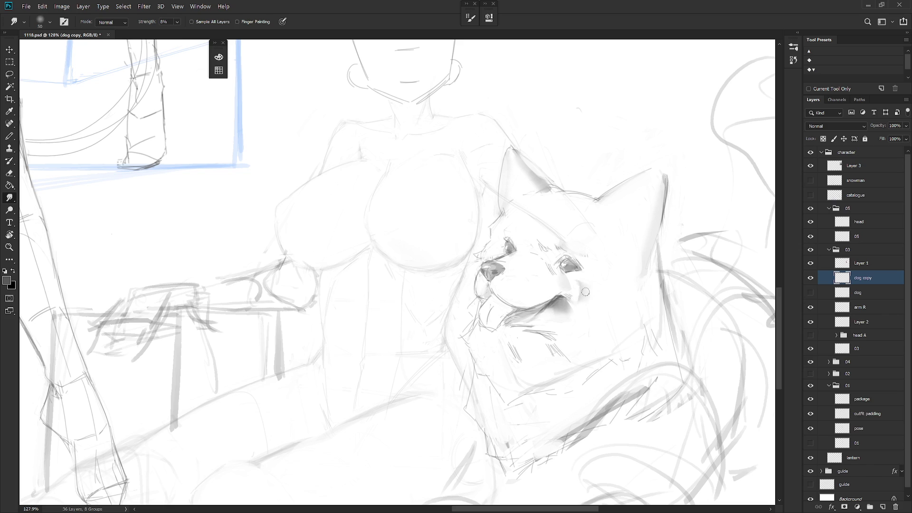
key("l")
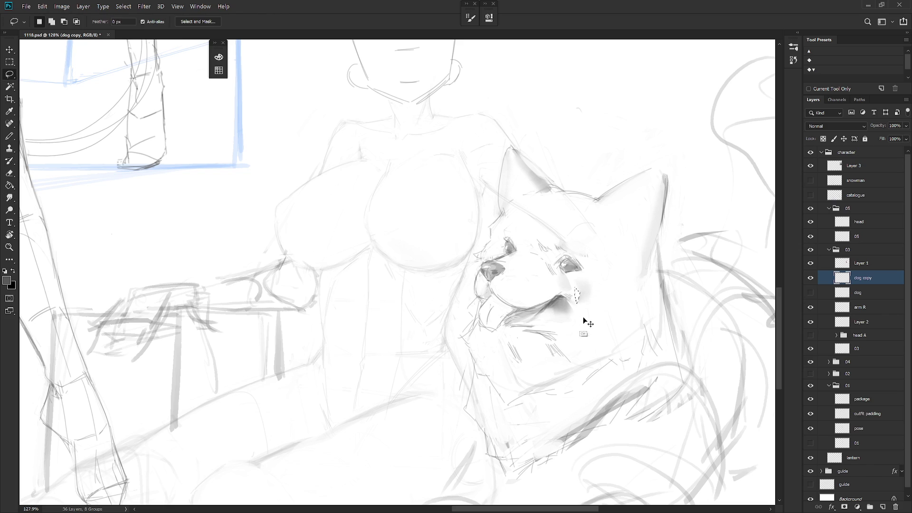
Erase stray sketch lines, alternating between the eraser and the thin brush
key("b")
scroll(627, 328, "down", 5)
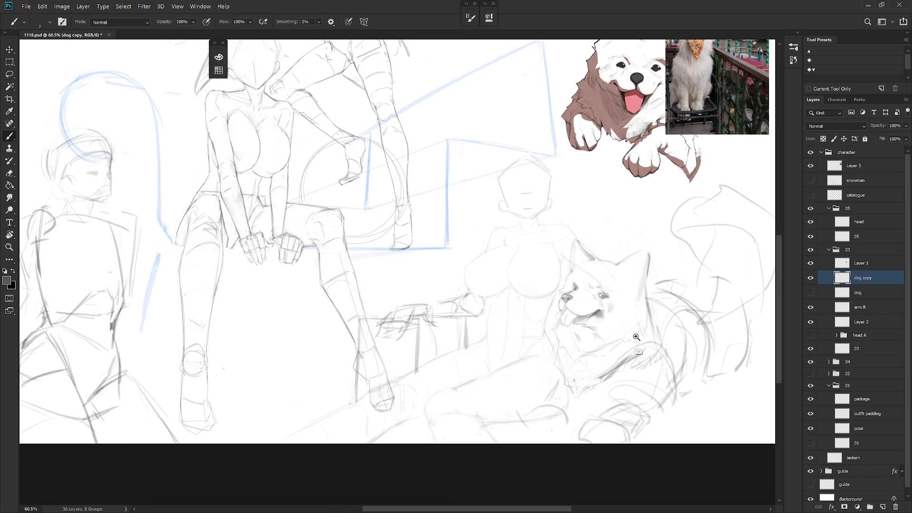
scroll(636, 343, "up", 3)
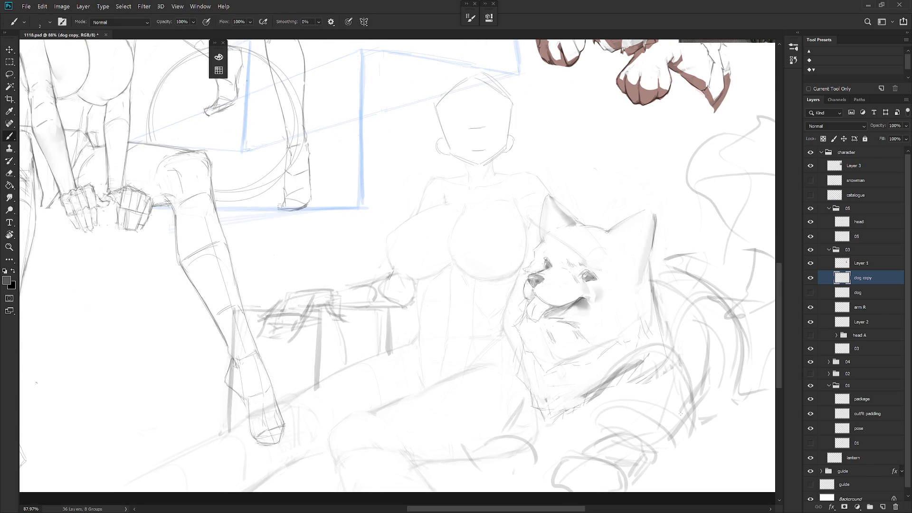
scroll(631, 366, "down", 1)
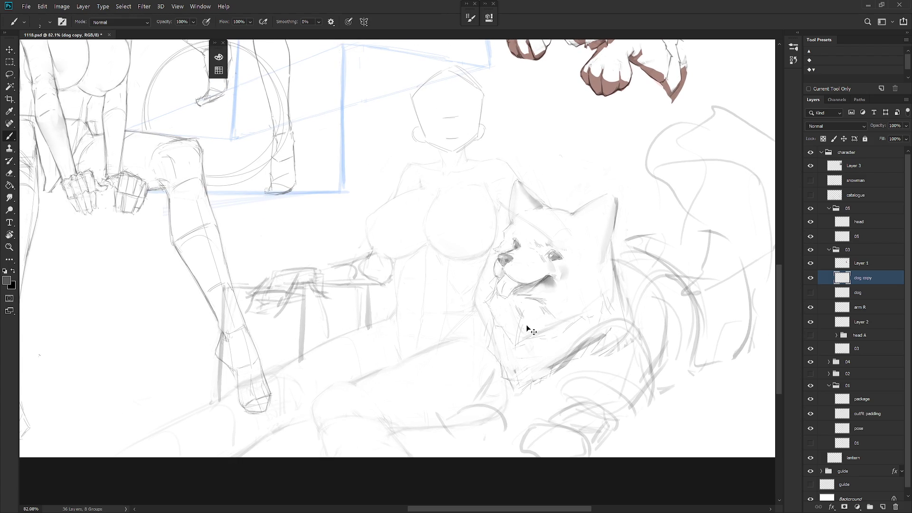
key("e")
key("b")
key("e")
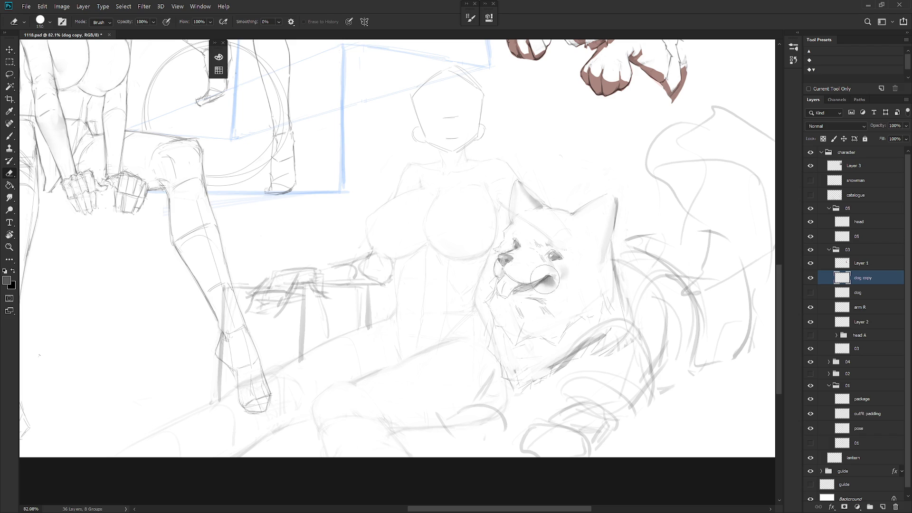
key("b")
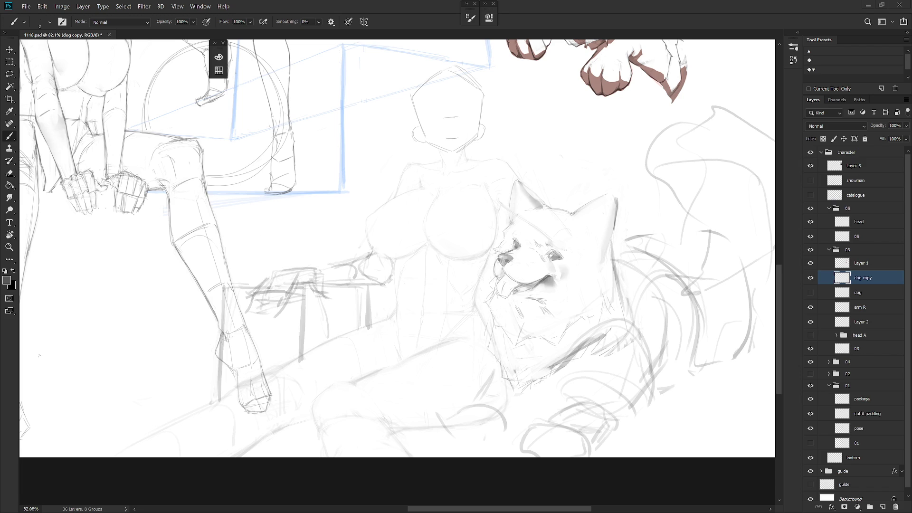
Lasso the muzzle, rotate it about 4.8°, nudge it up-right, commit and deselect
key("l")
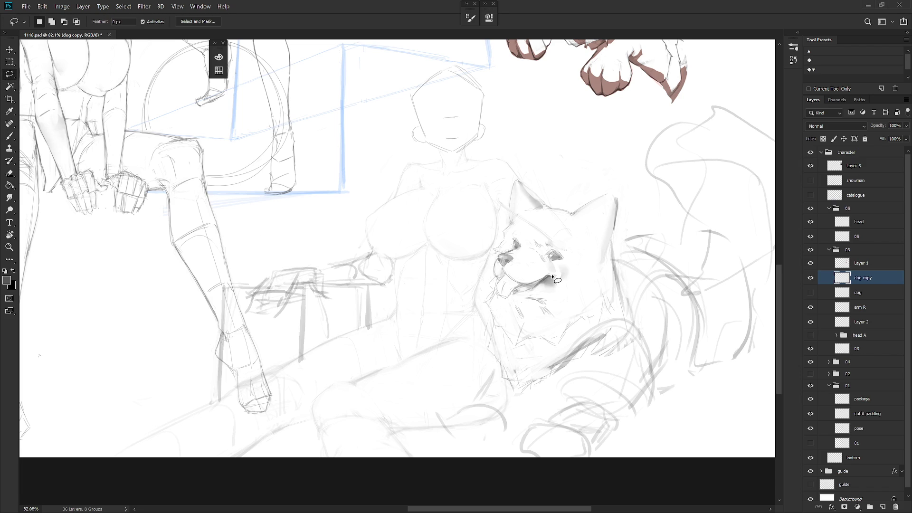
mouse_move(553, 276)
left_mouse_down()
mouse_move(554, 296)
mouse_move(582, 271)
mouse_move(562, 261)
mouse_move(556, 275)
mouse_move(527, 270)
mouse_move(508, 253)
mouse_move(492, 262)
mouse_move(492, 294)
mouse_move(508, 316)
mouse_move(551, 293)
mouse_move(504, 255)
left_mouse_up()
key("ctrl+t")
left_click_drag(588, 311, 585, 327)
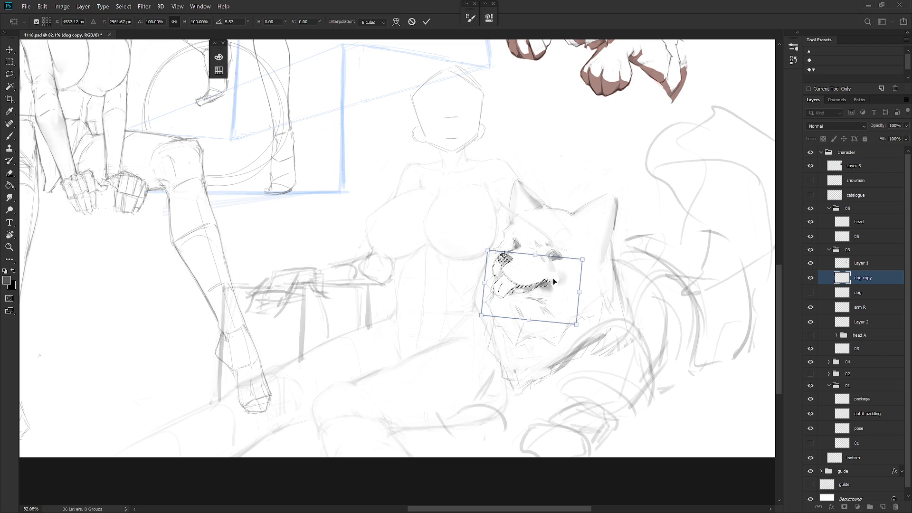
left_click_drag(509, 263, 513, 261)
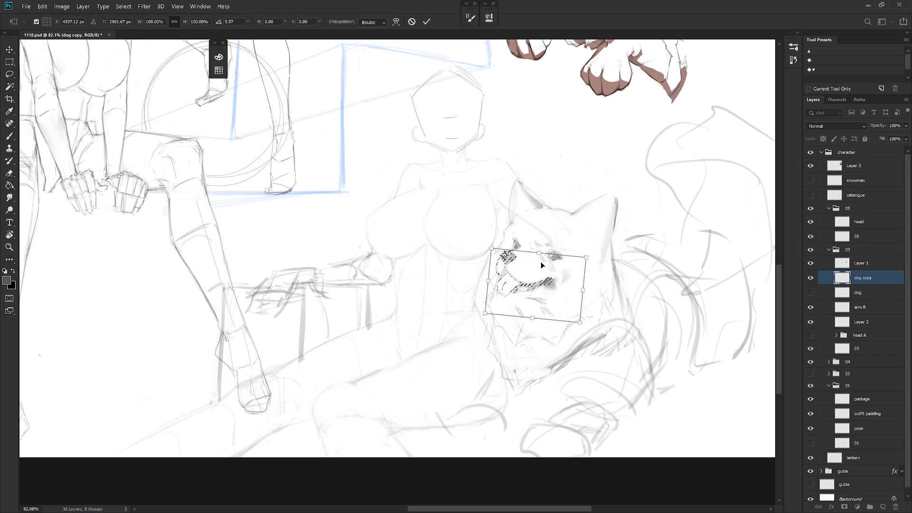
key("l")
key("ctrl+d")
scroll(594, 335, "down", 3)
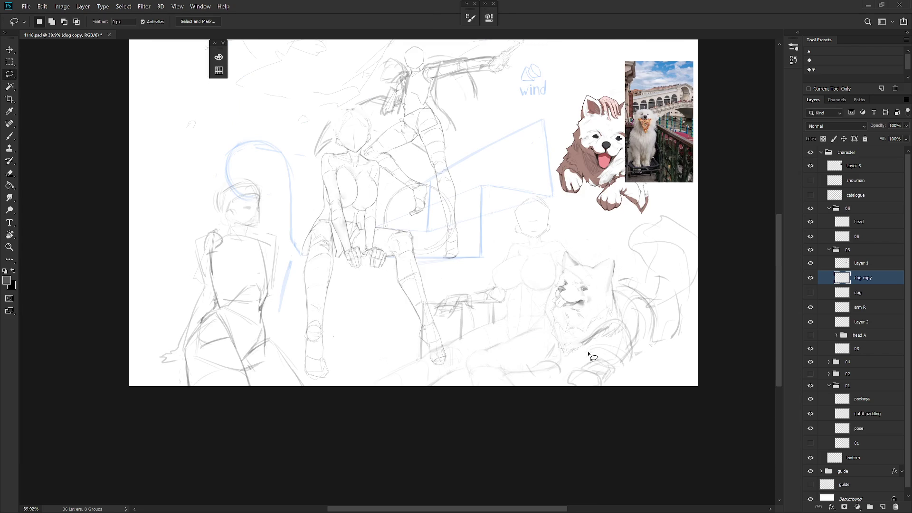
Compare an earlier eraser state in History, then return to the latest edit
left_click(793, 60)
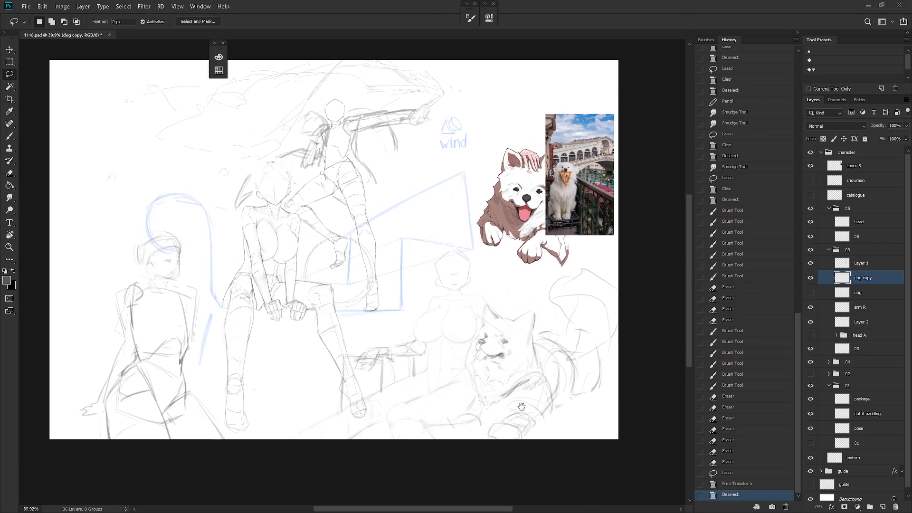
left_click(735, 463)
left_click(736, 497)
left_click(796, 36)
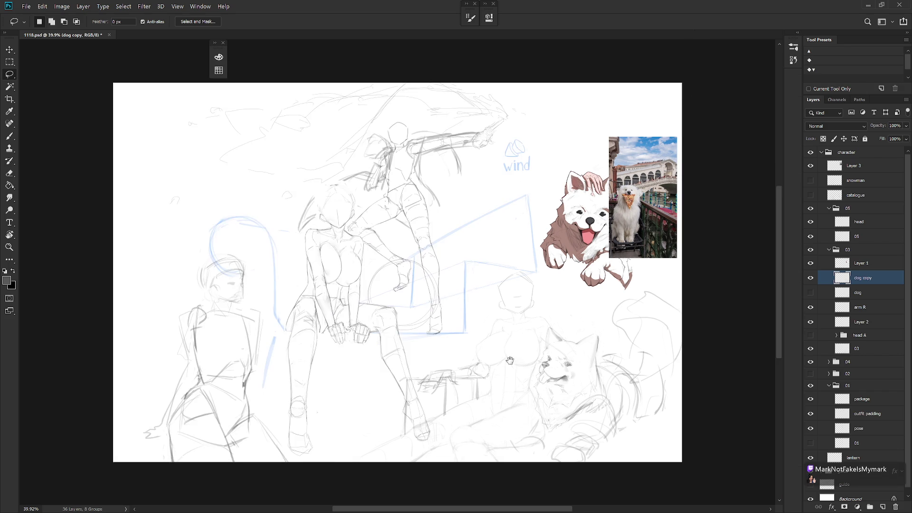
scroll(555, 347, "up", 1)
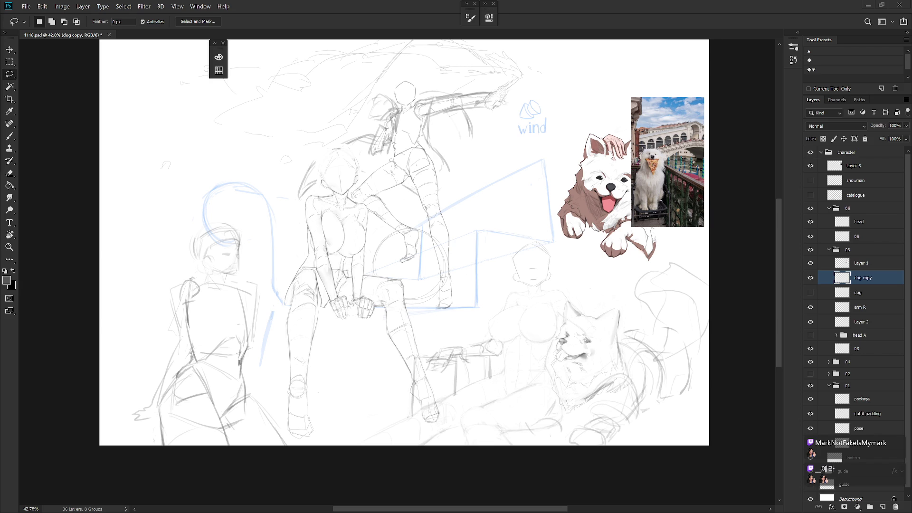
Move Layer 3 into group 03 below Layer 1 and shift the Venice photo up-left
left_click(876, 166)
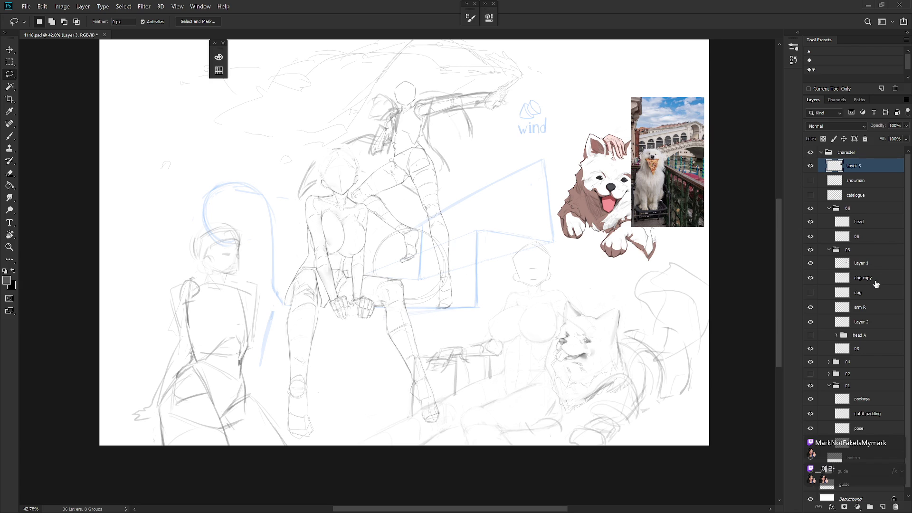
left_click_drag(855, 167, 865, 267)
key("v")
mouse_move(680, 200)
left_mouse_down()
mouse_move(673, 154)
mouse_move(691, 164)
mouse_move(596, 169)
left_mouse_up()
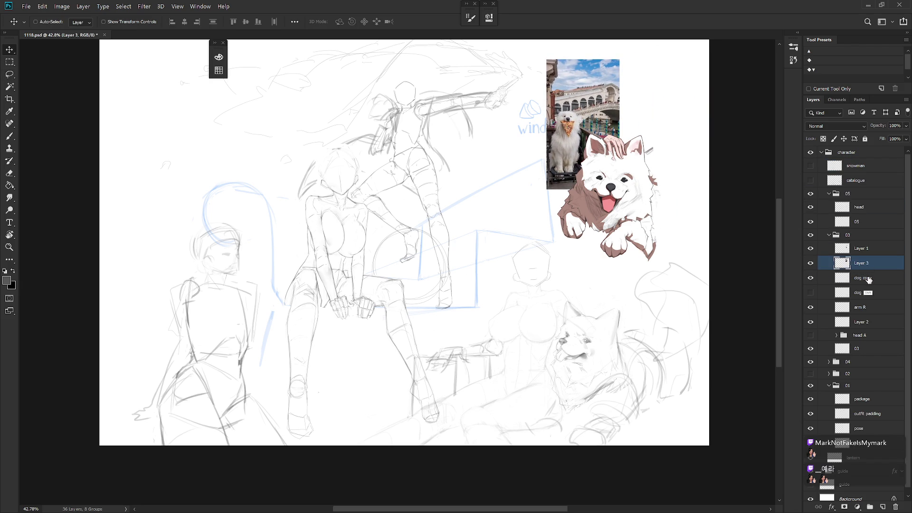
Select Layer 3 with Layer 1 and shift the dog illustration and Venice photo right
left_click(865, 278, "shift")
mouse_move(632, 235)
left_mouse_down()
mouse_move(660, 234)
mouse_move(657, 225)
left_mouse_up()
key("ctrl+z")
left_click(867, 262)
left_click(871, 252, "shift")
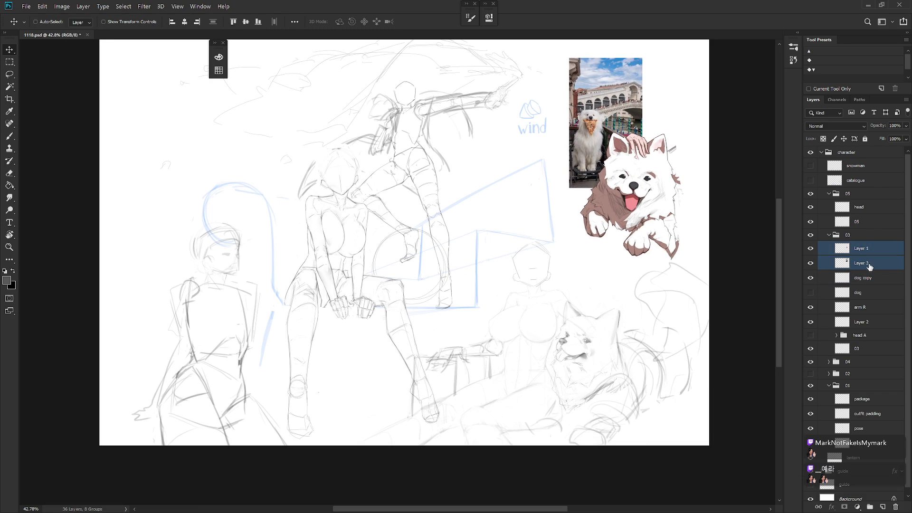
left_click(873, 258)
scroll(622, 240, "up", 5)
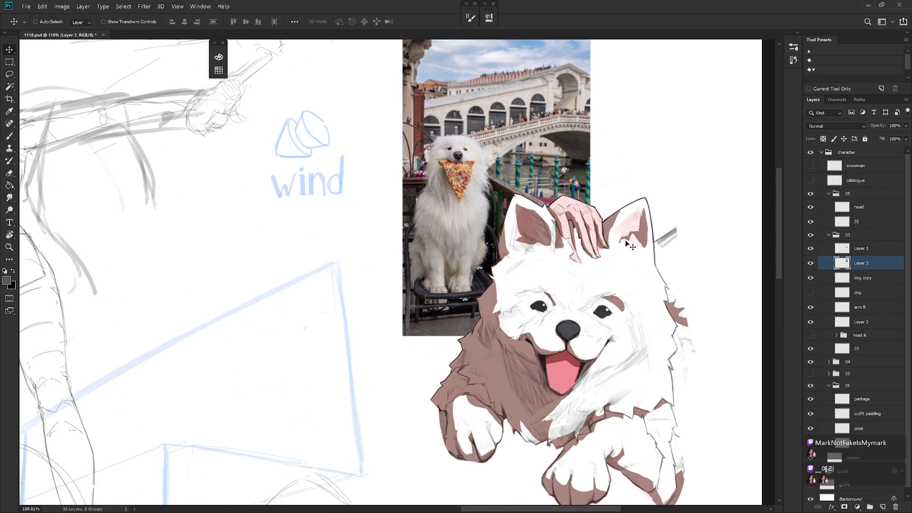
Choose the Draw 02 brush preset at size 35
key("b")
right_click(641, 251)
scroll(703, 403, "up", 5)
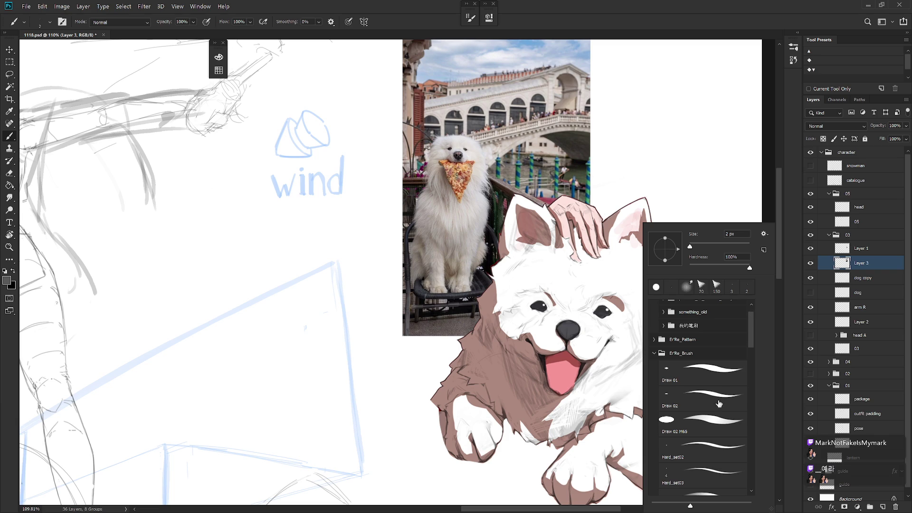
left_click(703, 399)
key("Return")
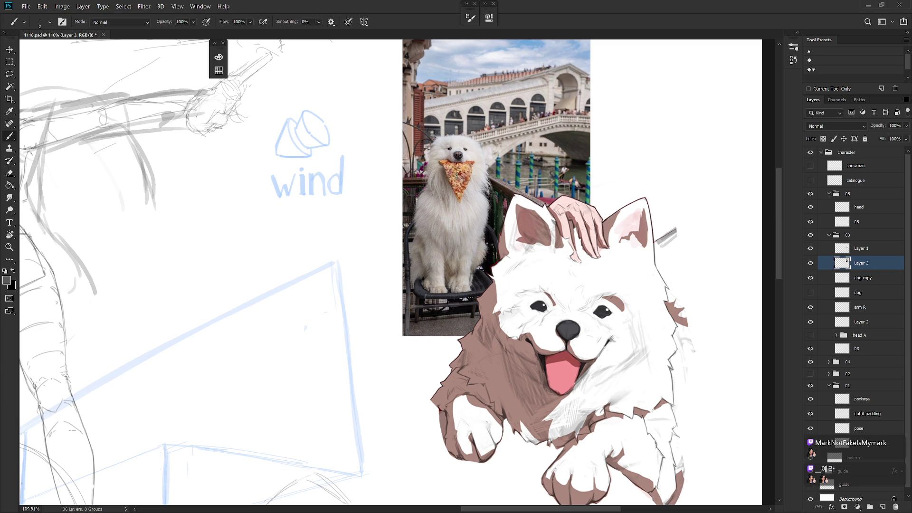
key("period")
On Layer 1, darken the finger ring and paint white fur below and over the hand
left_click(859, 248)
left_click_drag(580, 223, 595, 223)
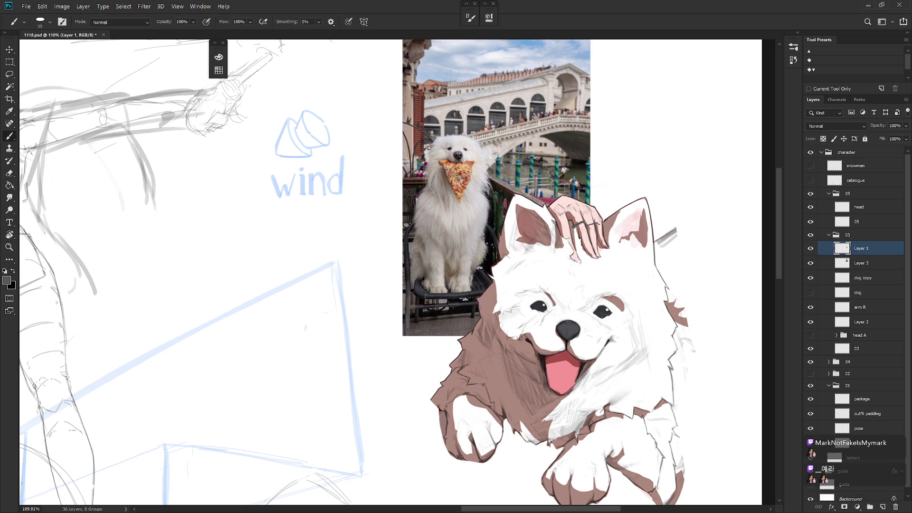
left_click(610, 238, "alt")
left_click_drag(590, 226, 596, 225)
left_click(580, 265, "alt")
left_click_drag(576, 257, 581, 262)
mouse_move(566, 221)
left_mouse_down()
mouse_move(563, 234)
mouse_move(597, 226)
mouse_move(572, 235)
left_mouse_up()
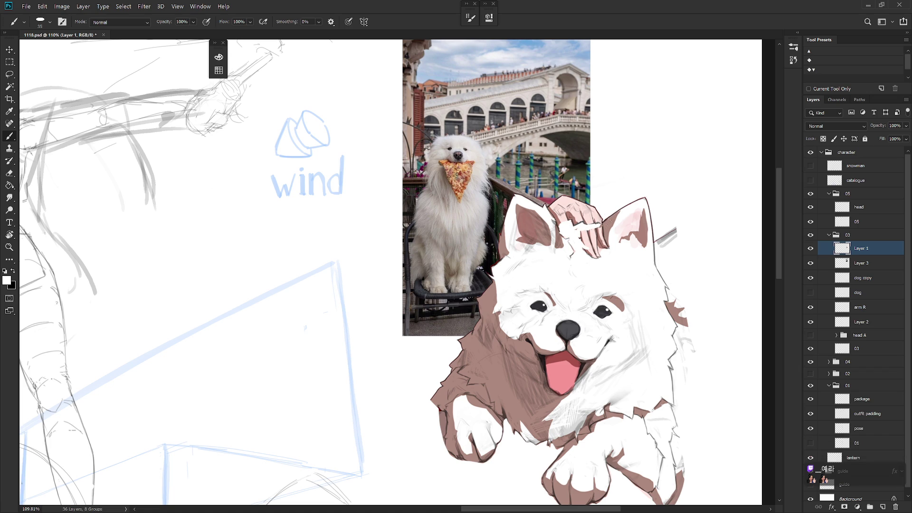
Cover the remaining pink fingers and strokes by the ear with sampled white fur colour
left_click(582, 227, "alt")
mouse_move(580, 231)
left_mouse_down()
mouse_move(588, 250)
mouse_move(599, 228)
mouse_move(604, 244)
left_mouse_up()
left_click(600, 231, "alt")
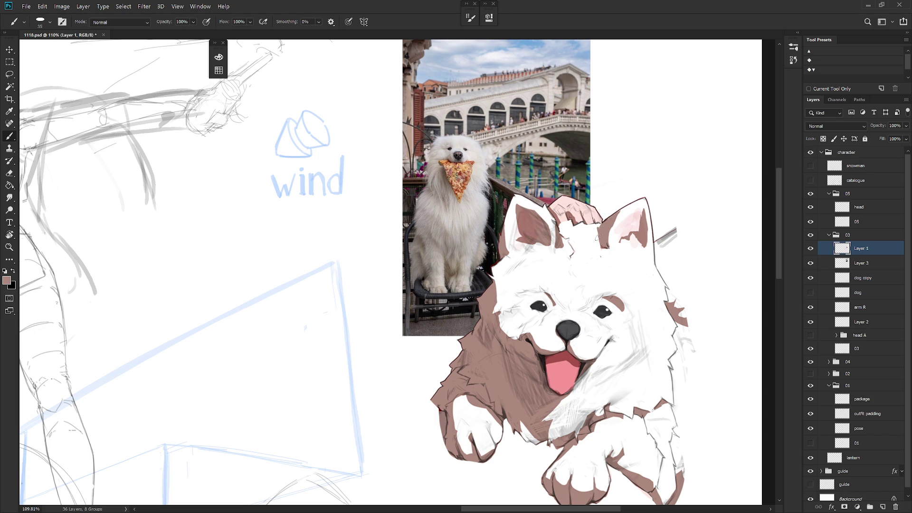
left_click(610, 249, "alt")
left_click_drag(610, 248, 605, 251)
left_click(566, 228, "alt")
left_click_drag(562, 228, 563, 224)
left_click(574, 225, "alt")
scroll(658, 161, "up", 5, "alt")
Draw a freehand selection along the ear's edge and pan to see the whole dog
key("l")
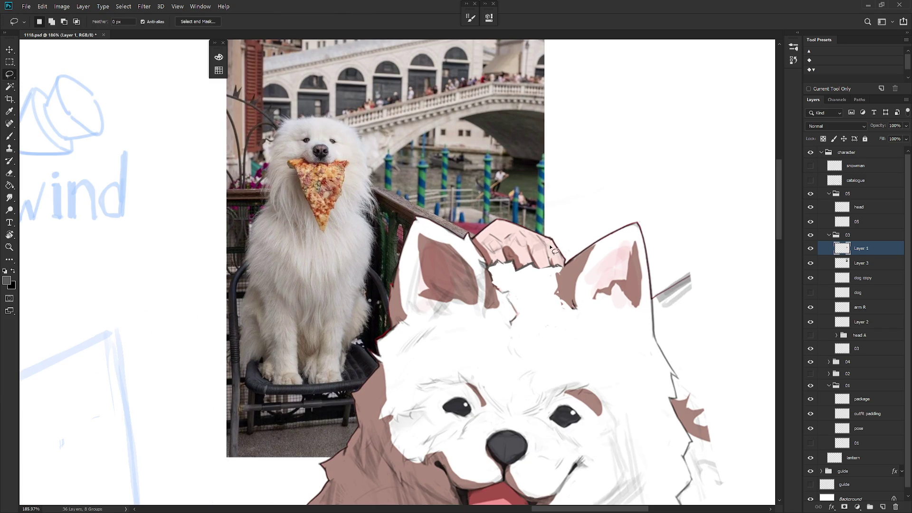
mouse_move(477, 246)
left_mouse_down()
mouse_move(490, 268)
mouse_move(569, 262)
mouse_move(490, 175)
left_mouse_up()
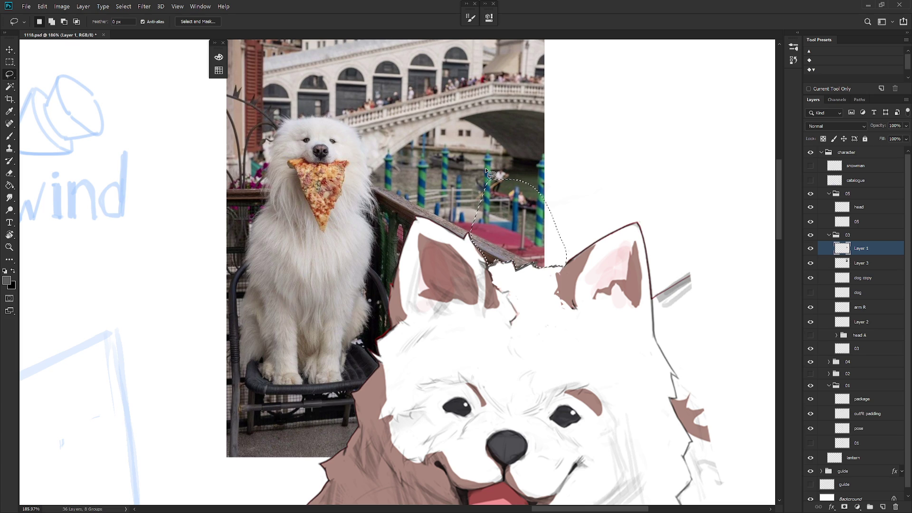
scroll(632, 342, "down", 5)
left_click_drag(647, 343, 618, 282)
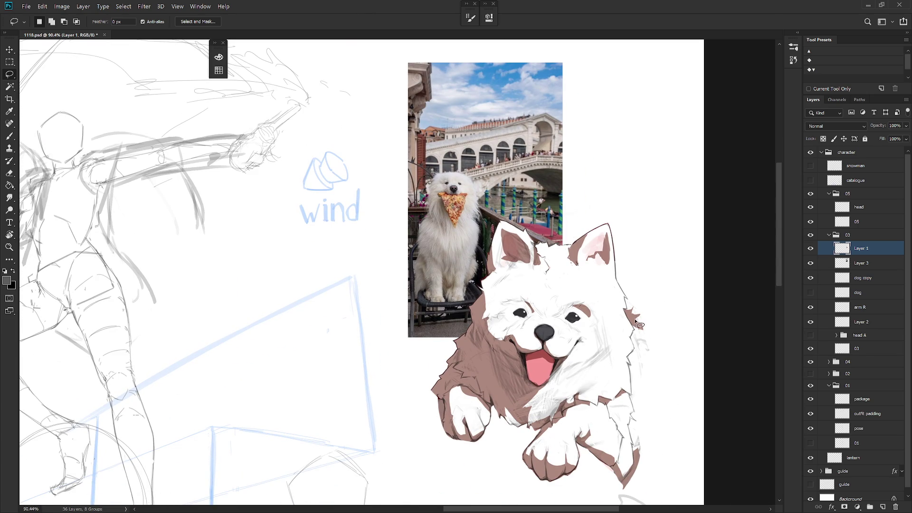
scroll(639, 314, "down", 2)
scroll(639, 283, "up", 4)
Lasso the area beside the paw and delete the paw's lower edge lines
mouse_move(580, 192)
left_mouse_down()
mouse_move(567, 192)
mouse_move(566, 204)
mouse_move(578, 235)
mouse_move(580, 326)
mouse_move(657, 361)
left_mouse_up()
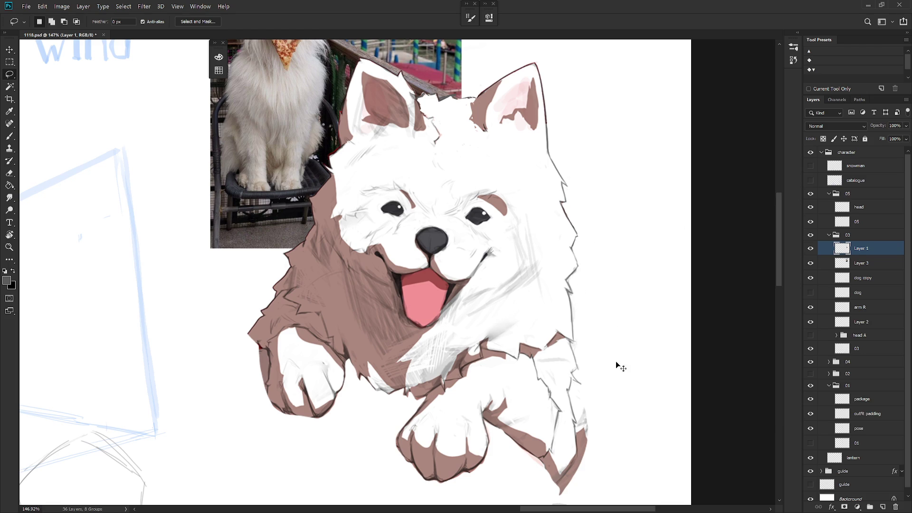
scroll(617, 367, "down", 3)
scroll(600, 381, "up", 3)
mouse_move(607, 381)
left_mouse_down()
mouse_move(589, 378)
mouse_move(591, 406)
mouse_move(579, 425)
mouse_move(623, 413)
left_mouse_up()
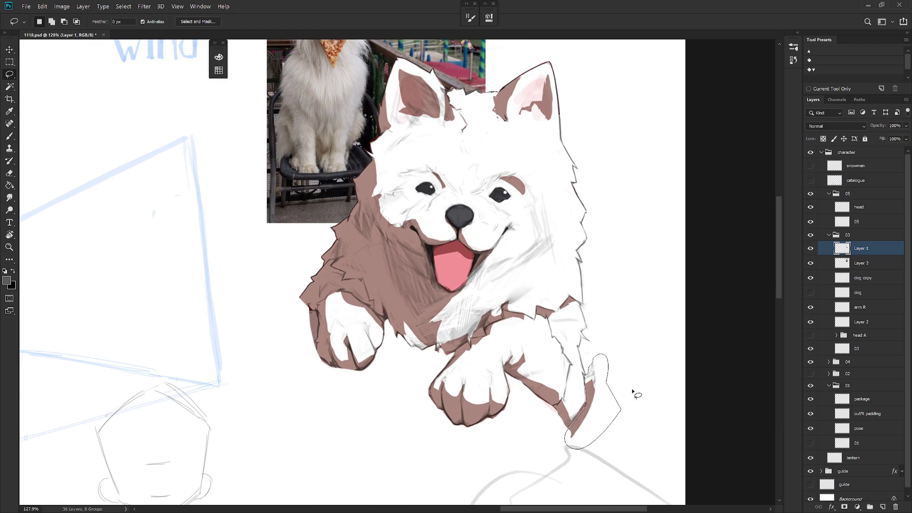
key("Delete")
scroll(646, 377, "down", 4)
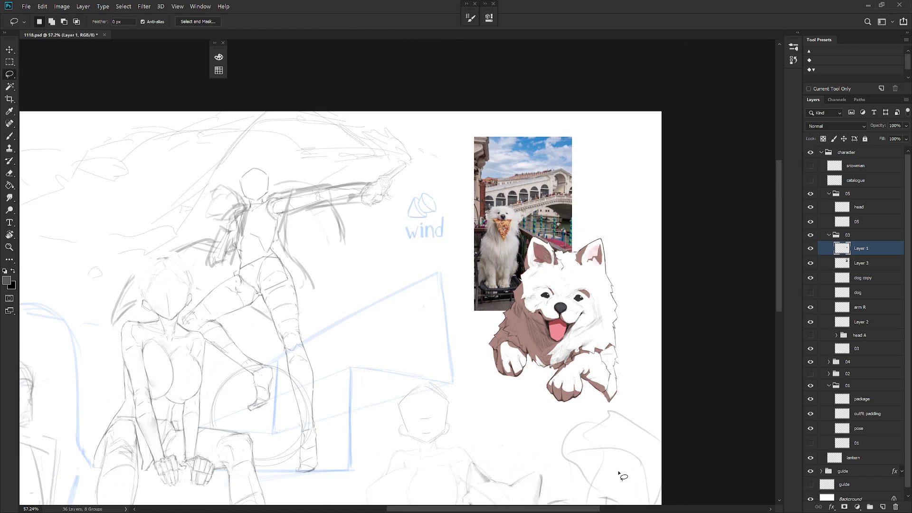
Move the dog drawing up and right, then add Layer 3 to the selection
key("v")
mouse_move(588, 338)
left_mouse_down()
mouse_move(608, 315)
mouse_move(608, 291)
left_mouse_up()
left_click(874, 265, "ctrl")
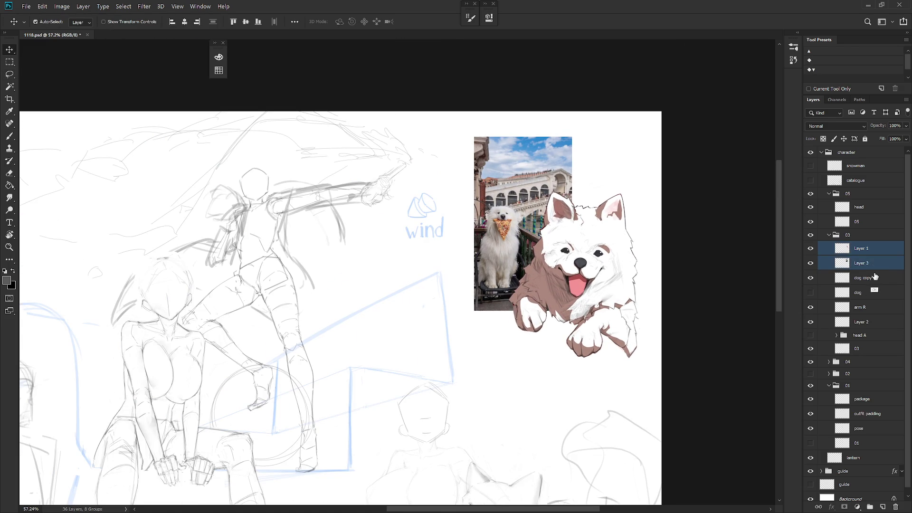
Merge Layer 1 and Layer 3 and name the merged layer 'samofund'
key("ctrl+e")
double_click(861, 248)
type("sa")
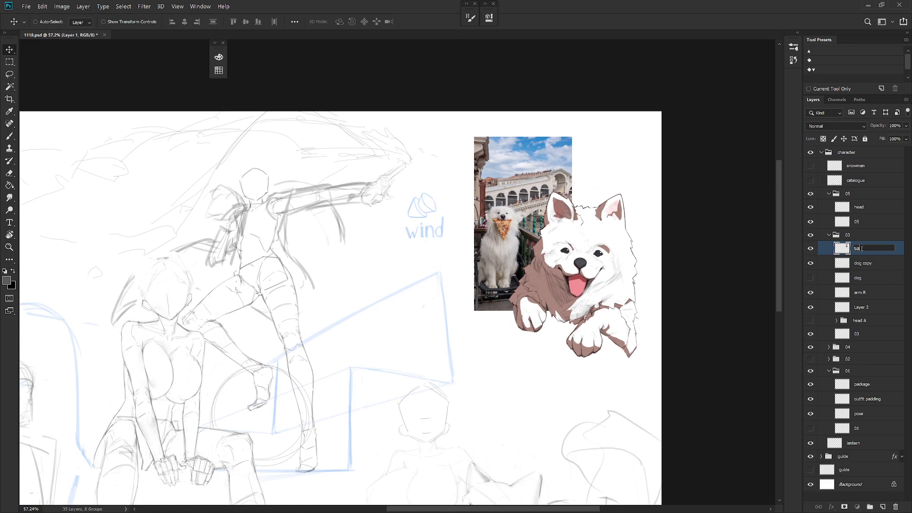
type("mofund")
key("Return")
Delete the photo's top sky strip and move the samofund layer up and right
key("m")
mouse_move(460, 121)
left_mouse_down()
mouse_move(606, 156)
mouse_move(605, 189)
left_mouse_up()
key("Delete")
key("ctrl+d")
key("v")
mouse_move(628, 332)
left_mouse_down()
mouse_move(644, 259)
mouse_move(644, 269)
left_mouse_up()
scroll(635, 373, "down", 2)
scroll(629, 297, "down", 2)
key("b")
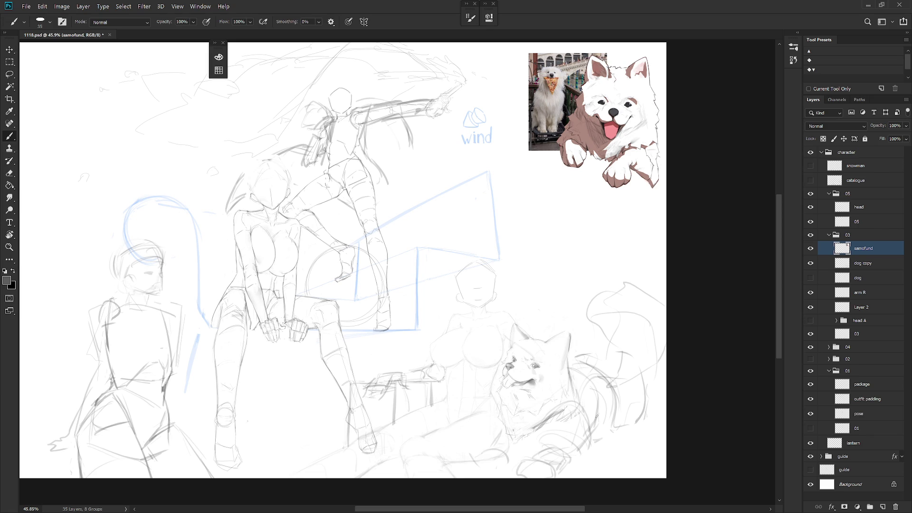
On the dog copy layer, set a size-2 Hard Round tip and switch to the Pencil
left_click(876, 265)
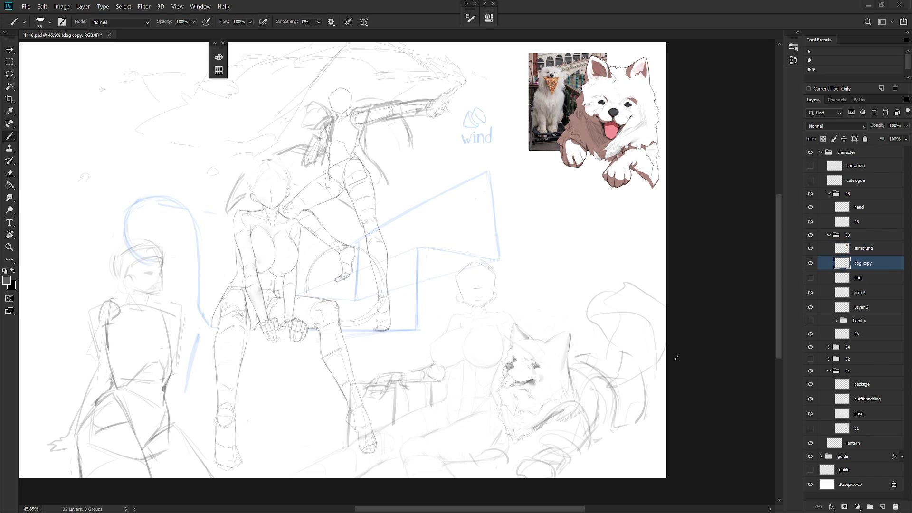
scroll(584, 400, "up", 2)
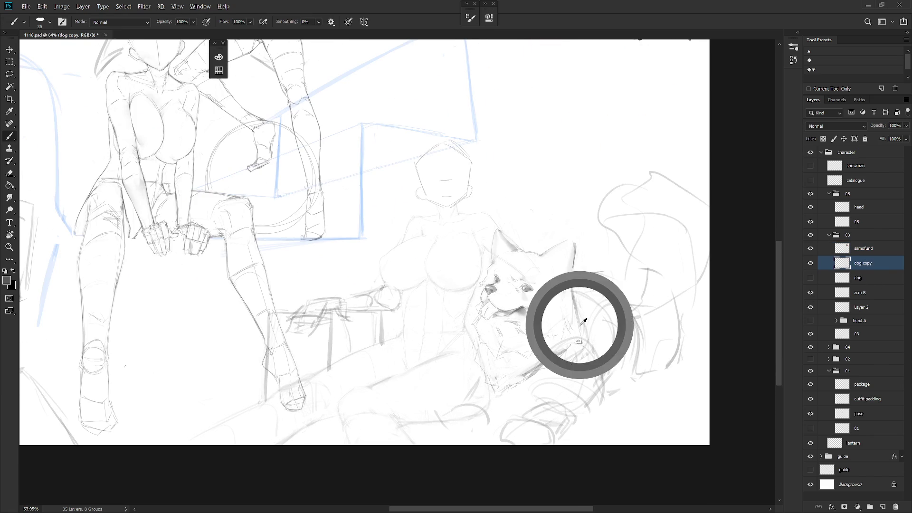
right_click(588, 342)
scroll(703, 448, "down", 5)
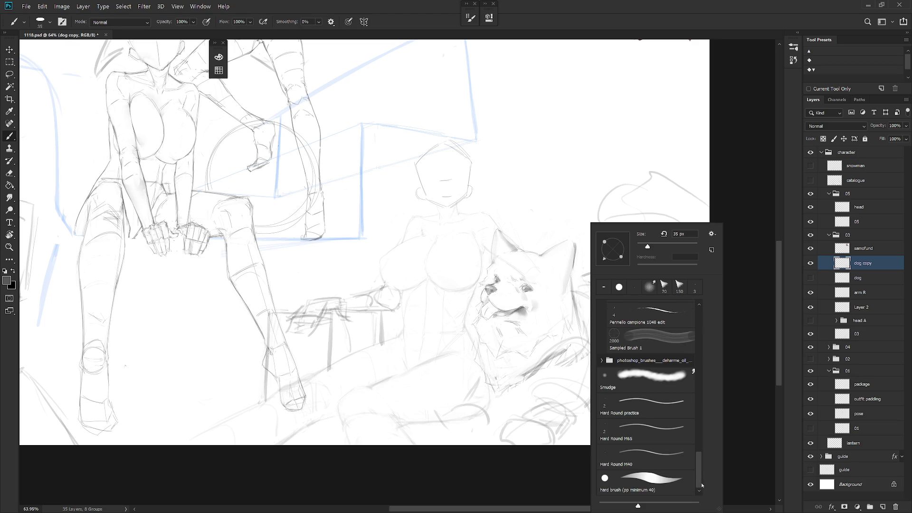
left_click(656, 453)
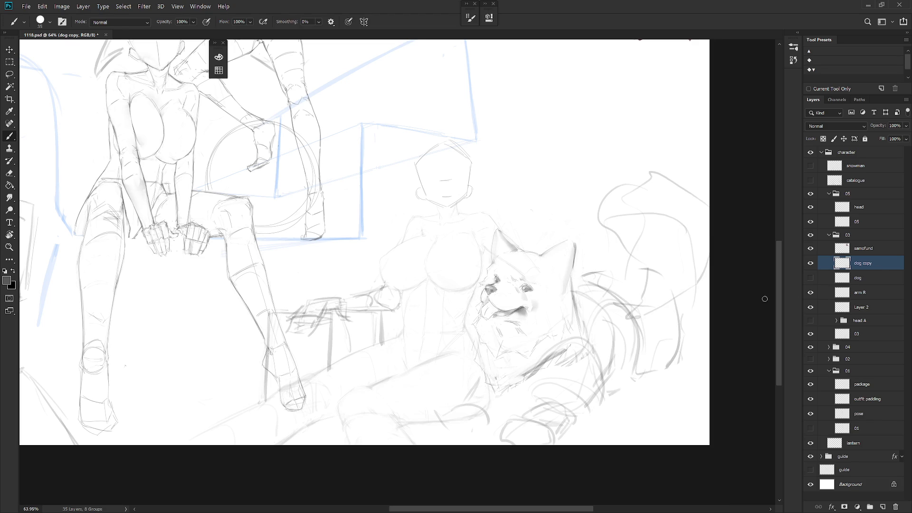
right_click(582, 335)
left_click(639, 426)
key("shift+b")
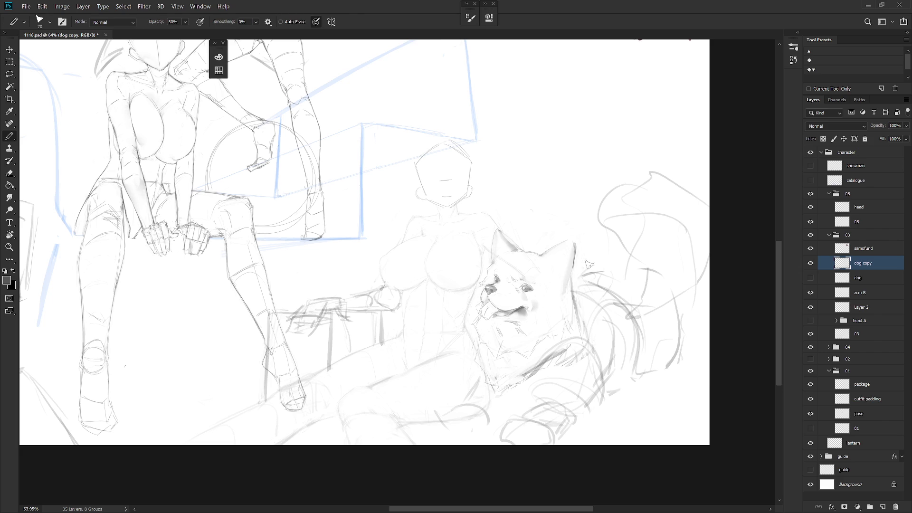
Sketch thin pencil strokes along the tail's curve and sides, then lasso around the tail
mouse_move(663, 266)
left_mouse_down()
mouse_move(674, 318)
mouse_move(668, 409)
left_mouse_up()
key("ctrl+z")
left_click_drag(673, 305, 665, 373)
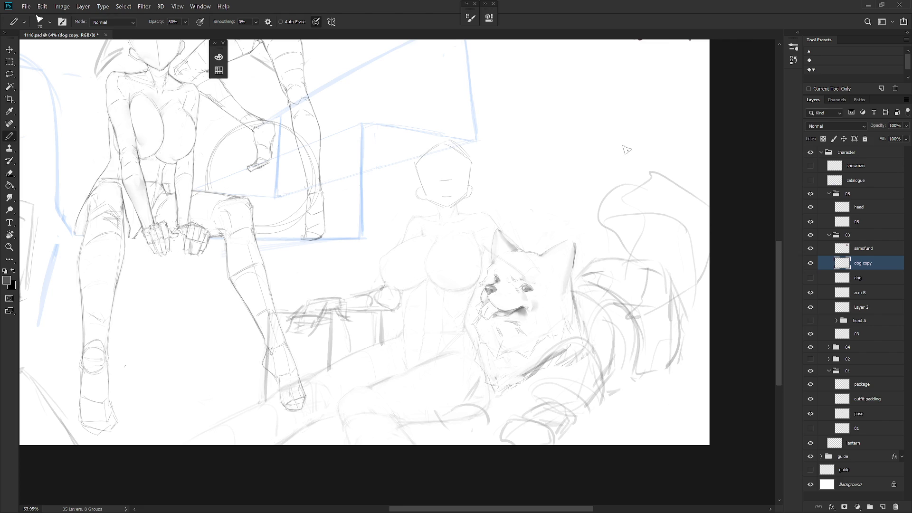
mouse_move(625, 356)
left_mouse_down()
mouse_move(607, 382)
mouse_move(643, 354)
left_mouse_up()
mouse_move(689, 307)
left_mouse_down()
mouse_move(686, 369)
mouse_move(654, 380)
mouse_move(671, 428)
left_mouse_up()
mouse_move(689, 358)
left_mouse_down()
mouse_move(682, 419)
mouse_move(668, 430)
mouse_move(687, 420)
mouse_move(662, 428)
left_mouse_up()
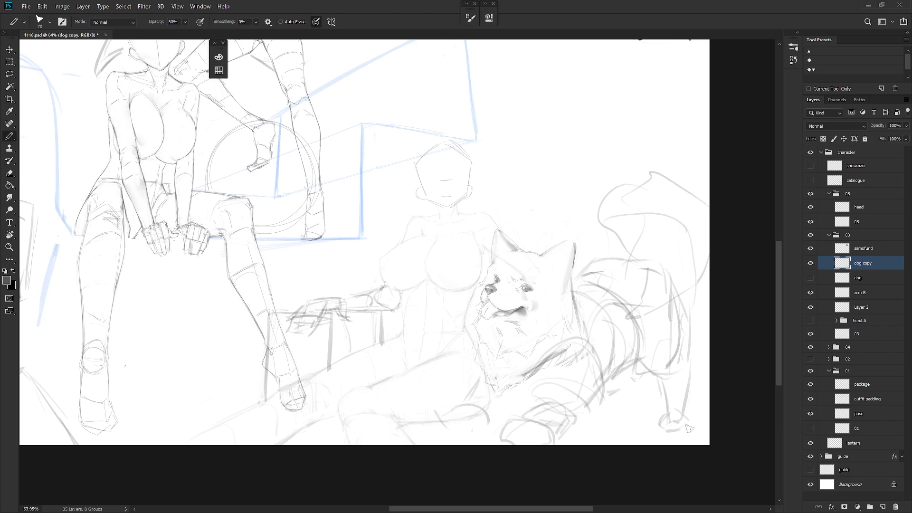
key("l")
mouse_move(641, 341)
left_mouse_down()
mouse_move(637, 366)
mouse_move(764, 302)
mouse_move(603, 193)
mouse_move(589, 285)
mouse_move(636, 307)
left_mouse_up()
With the Pencil, draw the dog's hind leg curve, foot line, back line and leg edge
key("ctrl+t")
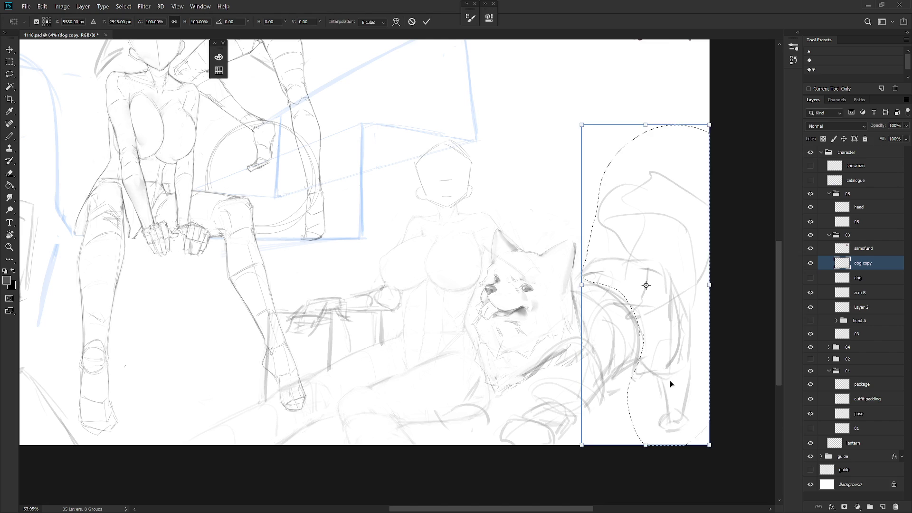
key("Return")
key("e")
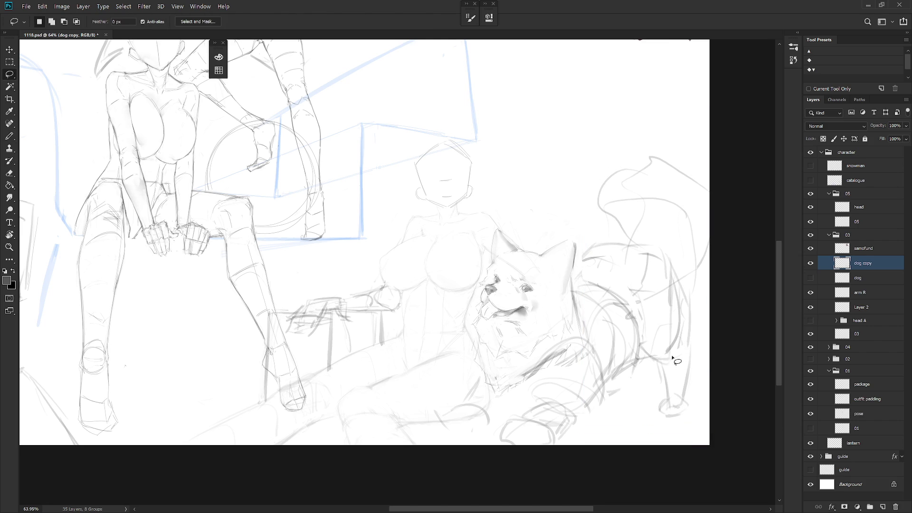
key("b")
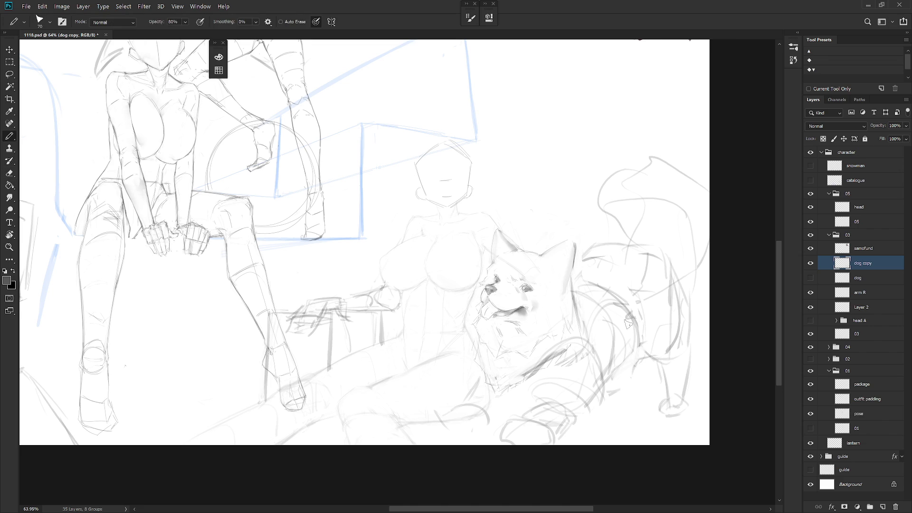
mouse_move(639, 343)
left_mouse_down()
mouse_move(666, 362)
mouse_move(686, 349)
left_mouse_up()
left_click_drag(665, 398, 682, 396)
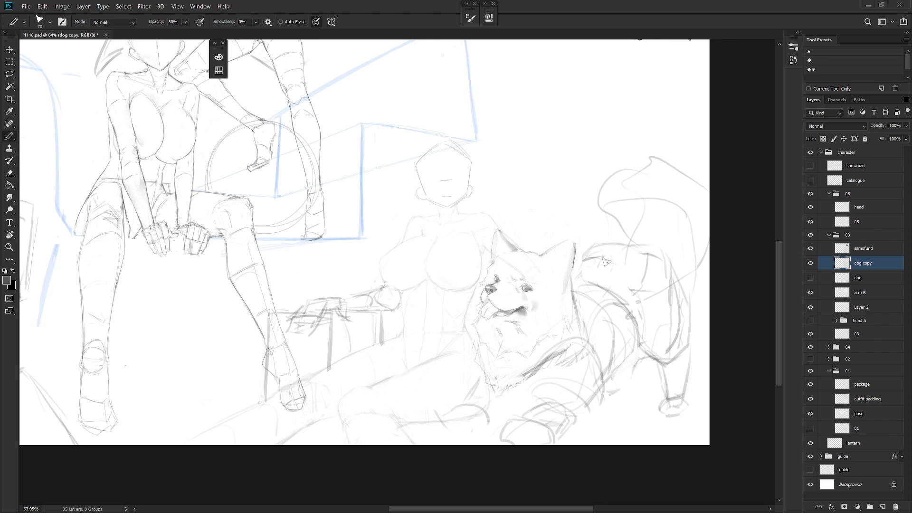
left_click_drag(595, 252, 640, 258)
left_click_drag(684, 290, 688, 351)
mouse_move(619, 356)
left_mouse_down()
mouse_move(658, 350)
mouse_move(641, 346)
left_mouse_up()
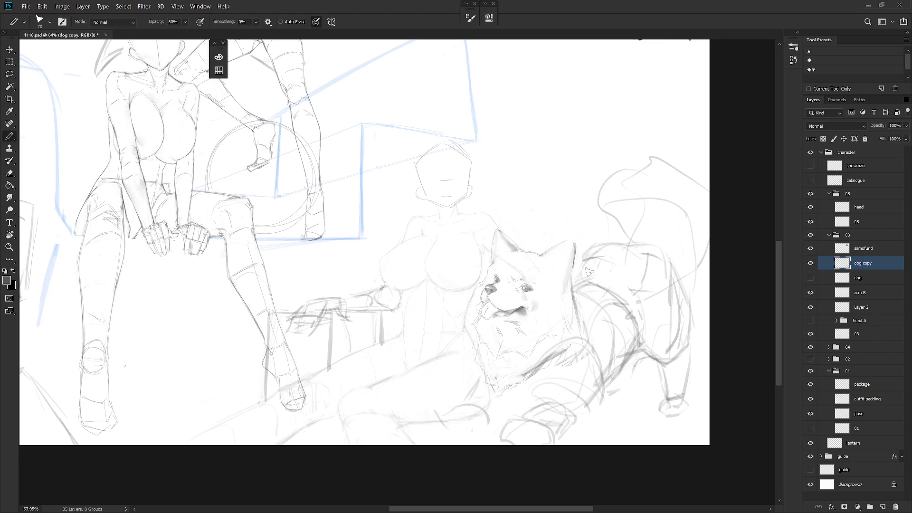
Add a faint back line, darken the belly and leg line, and loop an oval around the thigh
left_click_drag(615, 227, 583, 282)
mouse_move(626, 331)
left_mouse_down()
mouse_move(664, 363)
mouse_move(674, 360)
left_mouse_up()
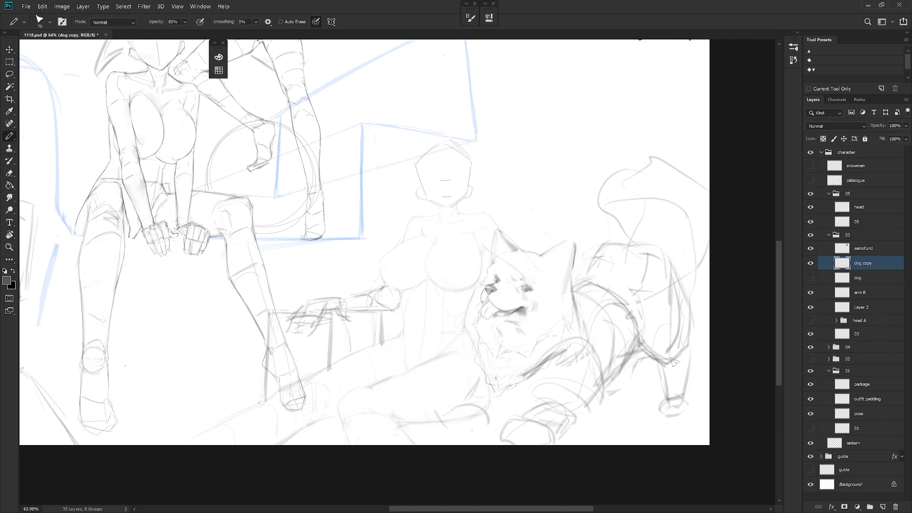
mouse_move(645, 331)
left_mouse_down()
mouse_move(671, 342)
mouse_move(665, 346)
left_mouse_up()
left_click_drag(674, 278, 644, 302)
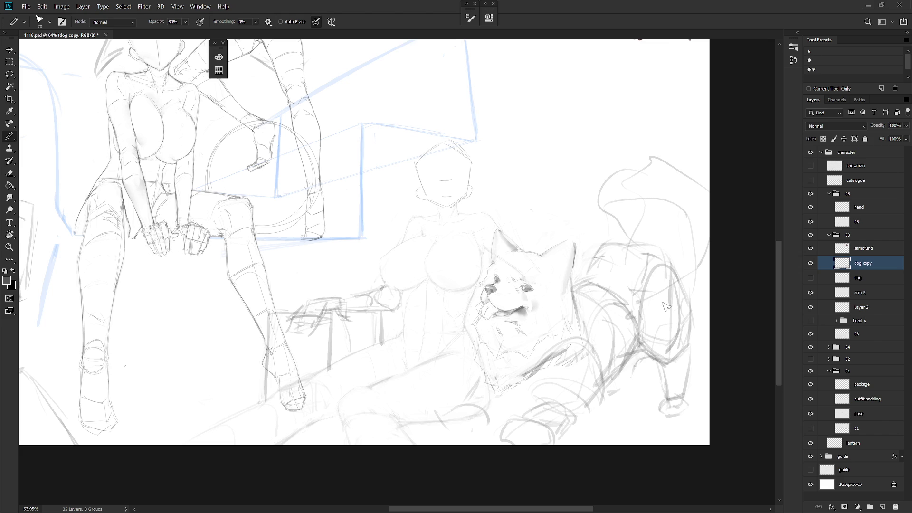
Lasso the tail sketch and nudge it down onto the dog's back
key("l")
mouse_move(624, 241)
left_mouse_down()
mouse_move(674, 236)
mouse_move(703, 142)
mouse_move(624, 240)
mouse_move(601, 238)
mouse_move(654, 202)
left_mouse_up()
key("ctrl+d")
key("b")
Try sketching tall tail arcs above the back, undoing the attempts
mouse_move(604, 238)
left_mouse_down()
mouse_move(688, 234)
mouse_move(605, 157)
mouse_move(541, 149)
mouse_move(575, 122)
mouse_move(665, 114)
left_mouse_up()
key("ctrl+z")
mouse_move(679, 138)
left_mouse_down()
mouse_move(691, 176)
mouse_move(672, 236)
left_mouse_up()
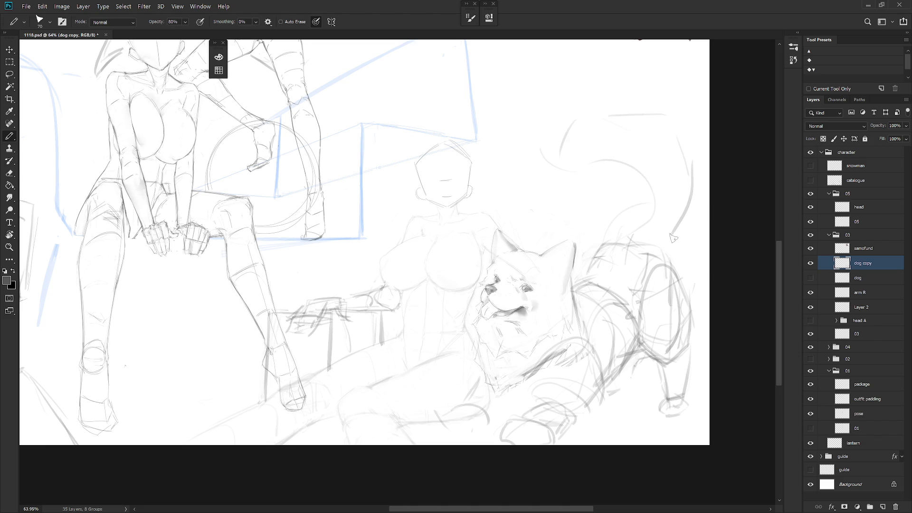
key("ctrl+z")
mouse_move(583, 107)
left_mouse_down()
mouse_move(563, 134)
mouse_move(549, 137)
mouse_move(675, 144)
mouse_move(667, 229)
mouse_move(631, 285)
left_mouse_up()
key("ctrl+z")
key("ctrl+z")
key("ctrl+z")
key("ctrl+z")
key("ctrl+z")
Redraw the tail as tall arching curves with the Pencil
key("l")
mouse_move(545, 267)
left_mouse_down()
mouse_move(652, 240)
mouse_move(496, 269)
left_mouse_up()
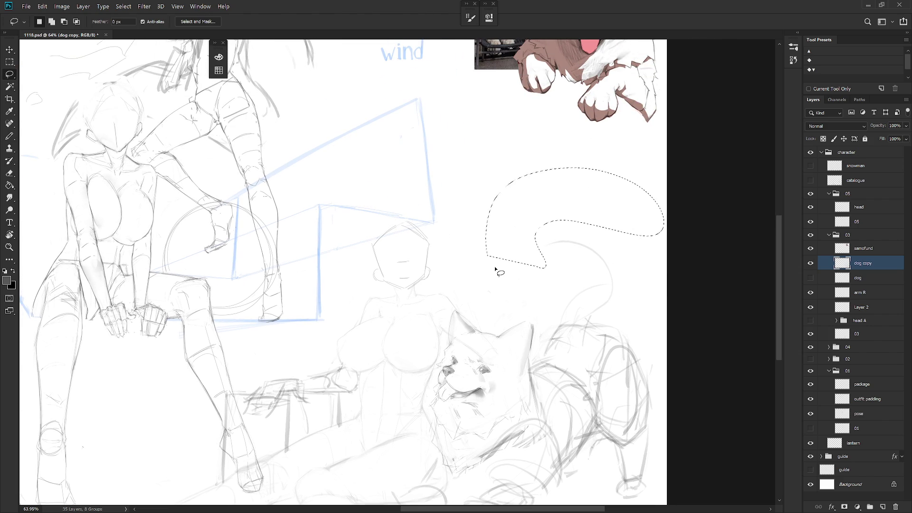
key("ctrl+d")
key("b")
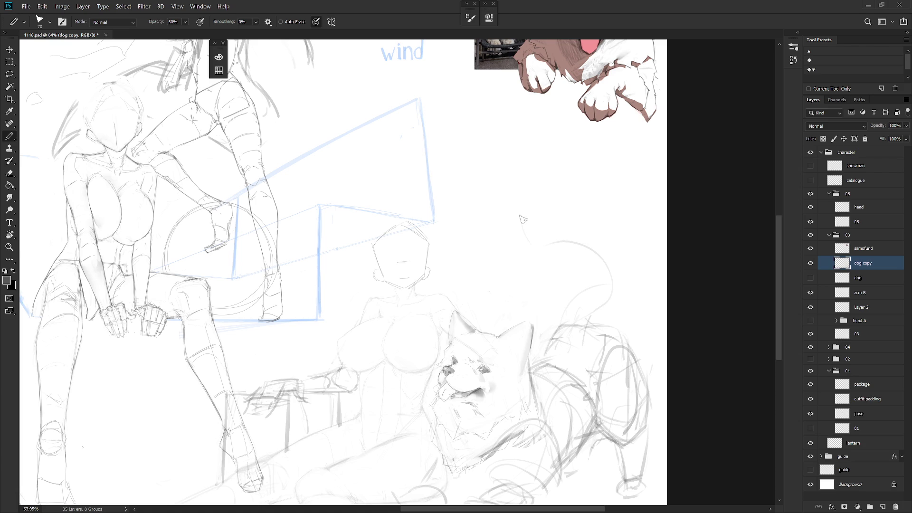
mouse_move(562, 213)
left_mouse_down()
mouse_move(649, 248)
mouse_move(637, 309)
left_mouse_up()
left_click_drag(523, 207, 595, 270)
mouse_move(647, 287)
left_mouse_down()
mouse_move(635, 318)
mouse_move(584, 353)
left_mouse_up()
left_click_drag(562, 297, 597, 270)
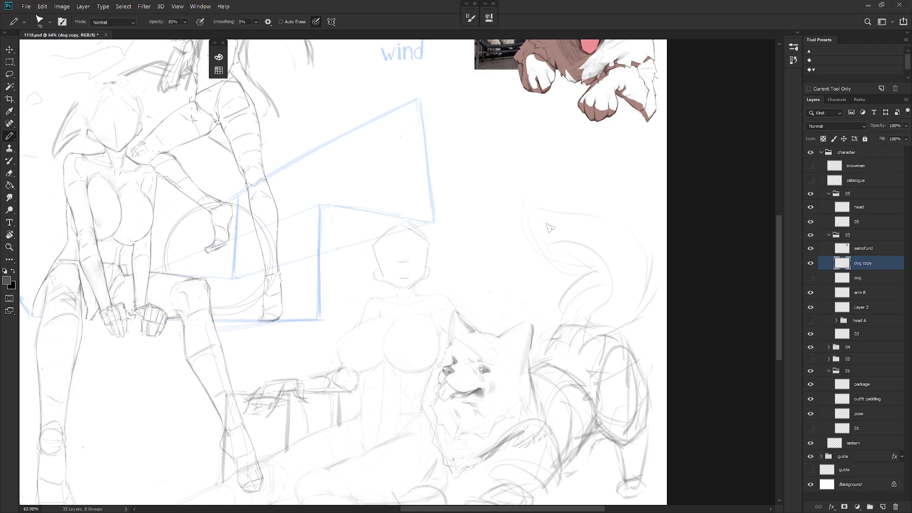
mouse_move(594, 220)
left_mouse_down()
mouse_move(658, 255)
mouse_move(639, 321)
mouse_move(582, 350)
left_mouse_up()
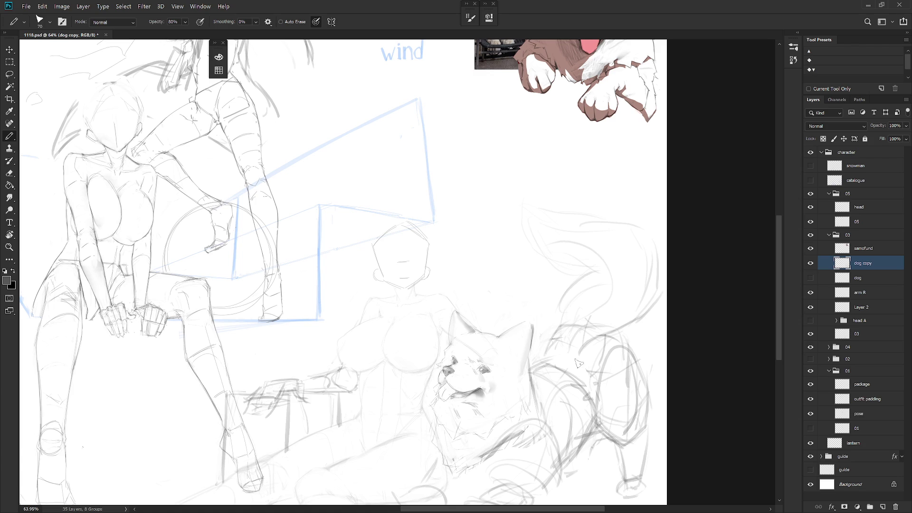
Zoom the view and select the catalogue layer so its shapes show
scroll(652, 325, "down", 3)
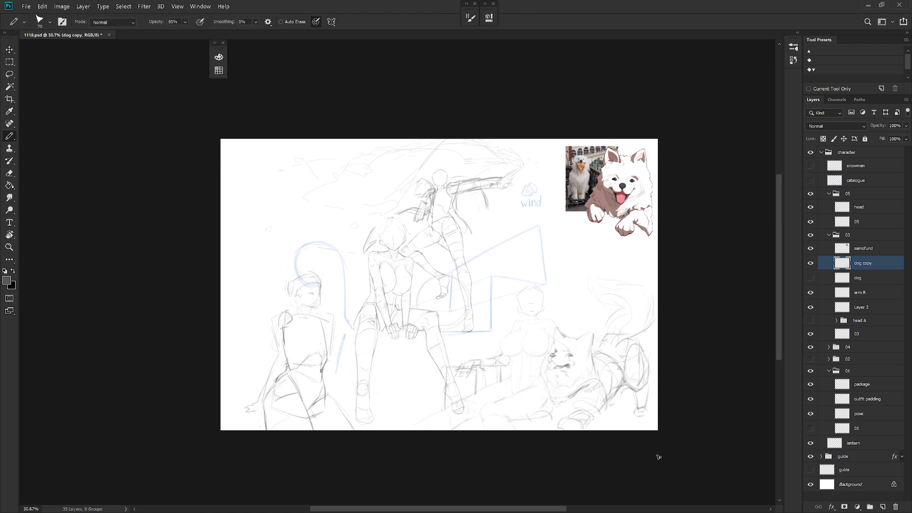
scroll(648, 342, "up", 2)
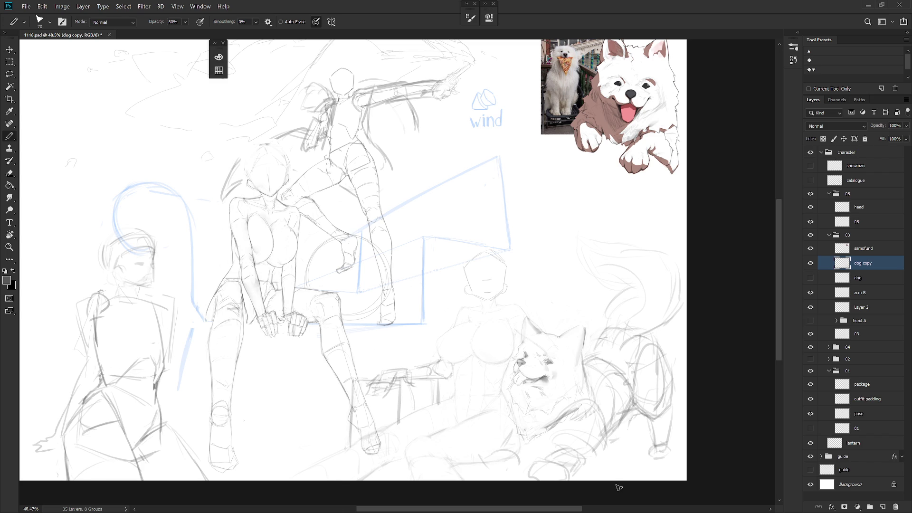
left_click(872, 183)
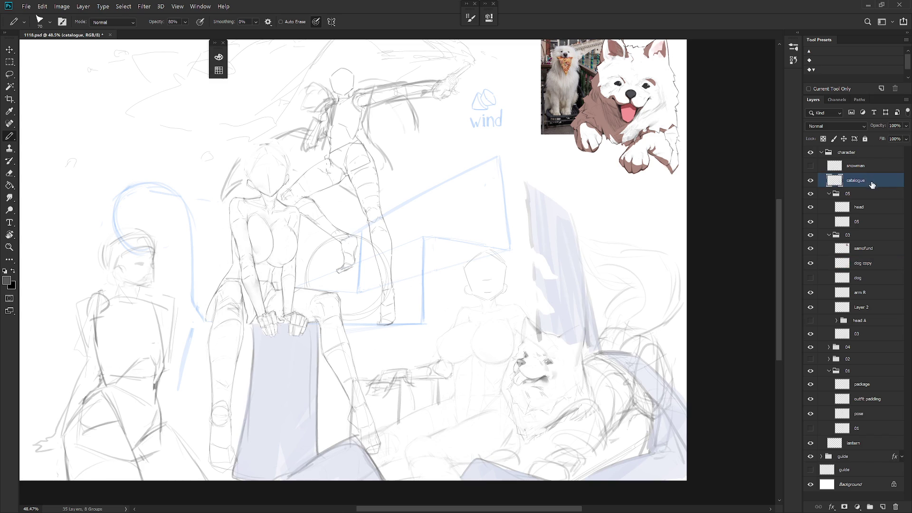
Lasso around the dog's ear and delete the lavender inside it
key("l")
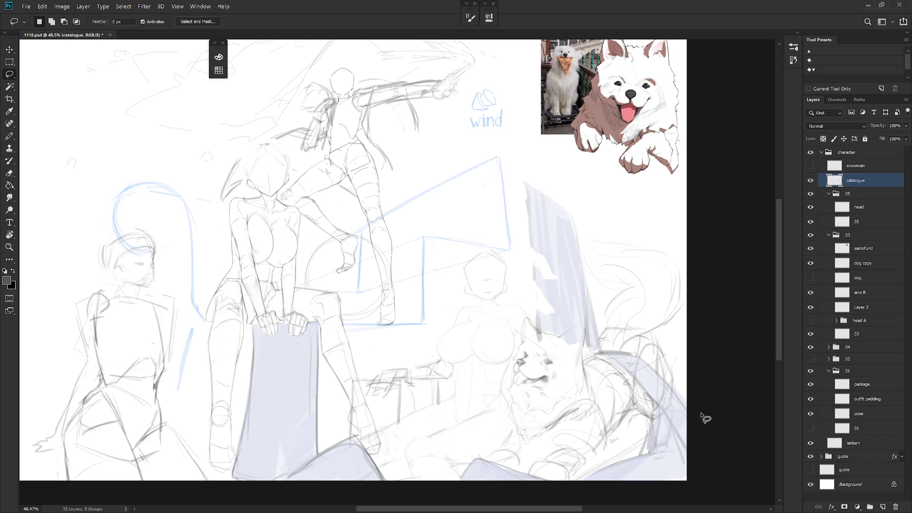
mouse_move(554, 334)
left_mouse_down()
mouse_move(563, 350)
mouse_move(529, 350)
mouse_move(550, 328)
left_mouse_up()
key("Delete")
mouse_move(576, 365)
left_mouse_down()
mouse_move(585, 343)
mouse_move(573, 328)
mouse_move(556, 353)
left_mouse_up()
key("Delete")
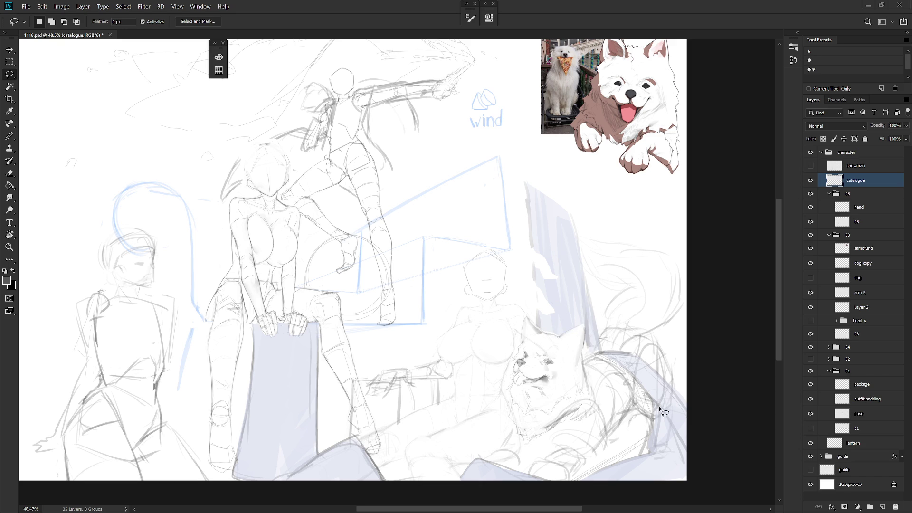
Warp the lavender strokes over the dog's back into a bulging curve and commit
mouse_move(649, 352)
left_mouse_down()
mouse_move(604, 354)
mouse_move(649, 419)
mouse_move(638, 458)
mouse_move(699, 472)
mouse_move(702, 335)
left_mouse_up()
key("ctrl+t")
left_click_drag(578, 411, 568, 411)
right_click(627, 407)
left_click(661, 266)
left_click_drag(632, 395, 604, 413)
mouse_move(654, 384)
left_mouse_down()
mouse_move(693, 375)
mouse_move(608, 424)
left_mouse_up()
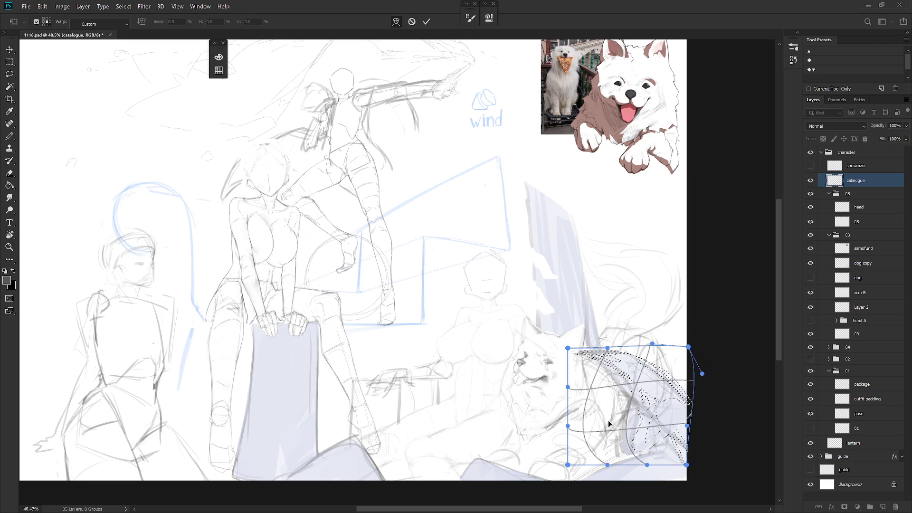
left_click_drag(633, 472, 637, 445)
key("l")
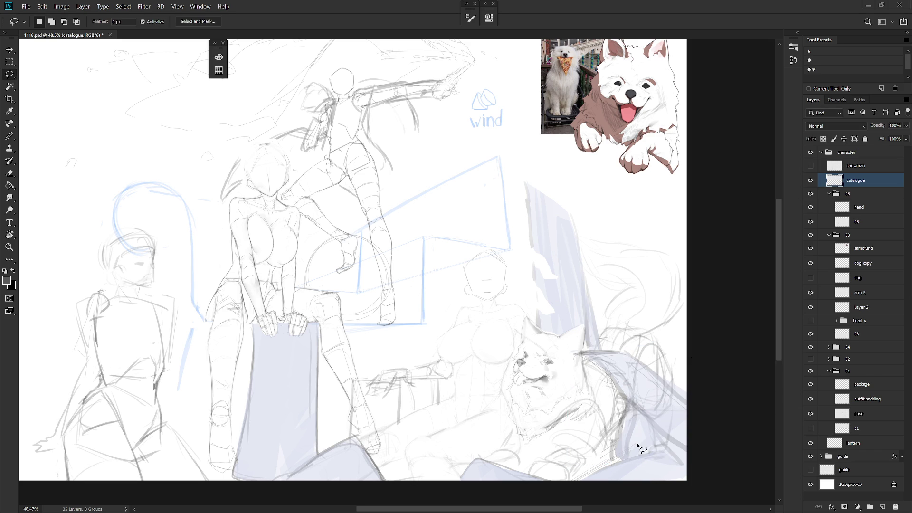
Select the tall lavender strip above the dog, then cancel the transform and deselect
mouse_move(584, 339)
left_mouse_down()
mouse_move(585, 372)
mouse_move(569, 349)
left_mouse_up()
key("ctrl+d")
mouse_move(559, 199)
left_mouse_down()
mouse_move(588, 320)
mouse_move(614, 350)
mouse_move(627, 328)
left_mouse_up()
left_click_drag(561, 202, 580, 240, "shift")
key("ctrl+t")
key("Escape")
key("ctrl+d")
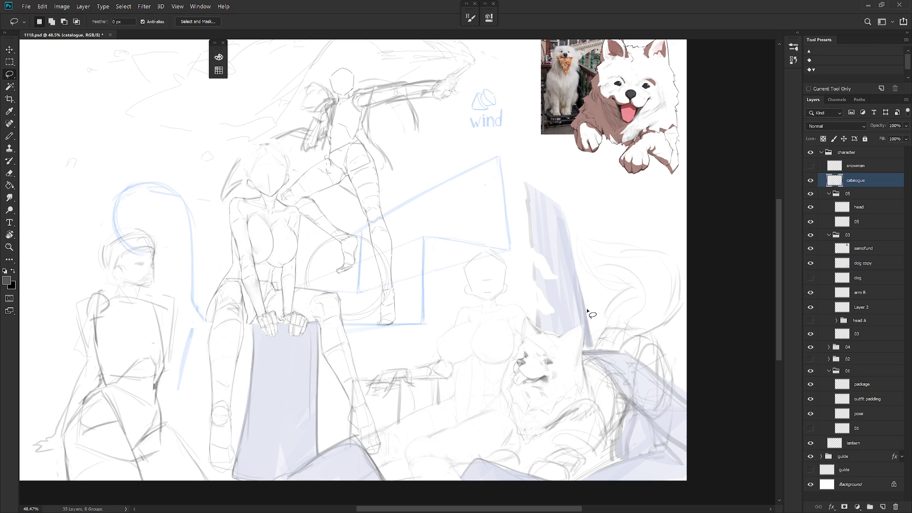
Select a narrow strip beside the dog's ear and nudge it into place
mouse_move(560, 195)
left_mouse_down()
mouse_move(570, 299)
mouse_move(588, 351)
mouse_move(601, 335)
mouse_move(576, 264)
left_mouse_up()
key("ctrl+d")
mouse_move(585, 325)
left_mouse_down()
mouse_move(577, 363)
mouse_move(591, 346)
mouse_move(579, 348)
left_mouse_up()
key("ctrl+d")
scroll(596, 339, "down", 3)
key("b")
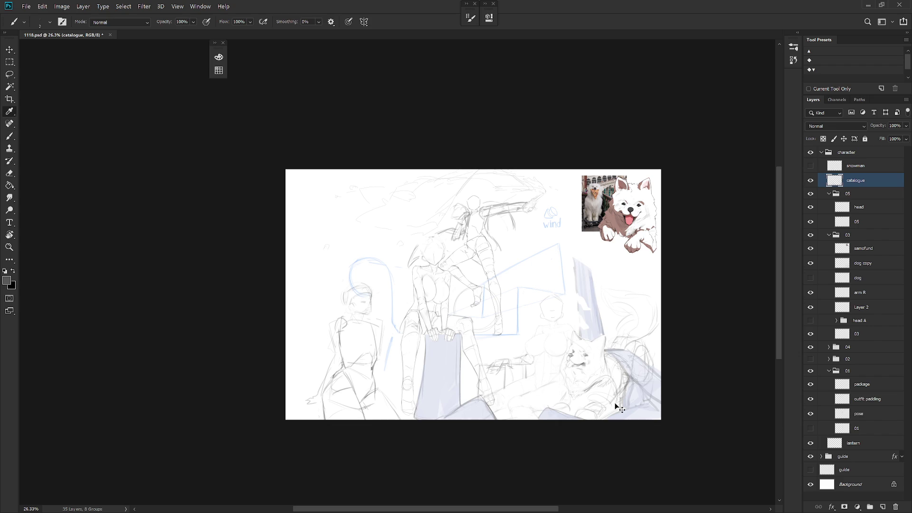
Shift the catalogue shapes' hue to +170 to turn them beige
key("ctrl+u")
left_click_drag(627, 238, 618, 244)
left_click_drag(714, 237, 714, 239)
key("Return")
Reset colours to black and white and handwrite a list on the sign
scroll(551, 339, "up", 3)
key("d")
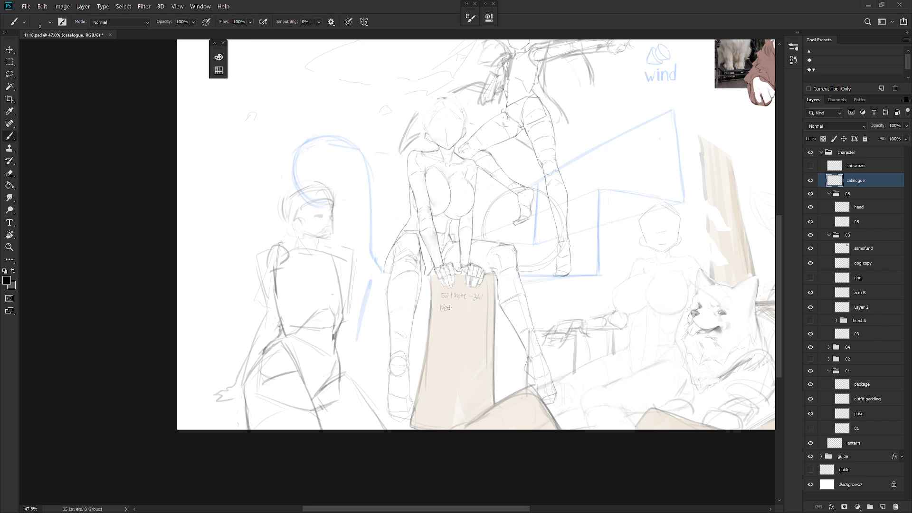
left_click_drag(454, 312, 459, 308)
mouse_move(456, 314)
left_mouse_down()
mouse_move(460, 324)
mouse_move(469, 313)
left_mouse_up()
left_click_drag(445, 334, 464, 331)
left_click_drag(443, 342, 447, 350)
Hide the catalogue layer
scroll(469, 341, "down", 3)
key("ctrl+comma")
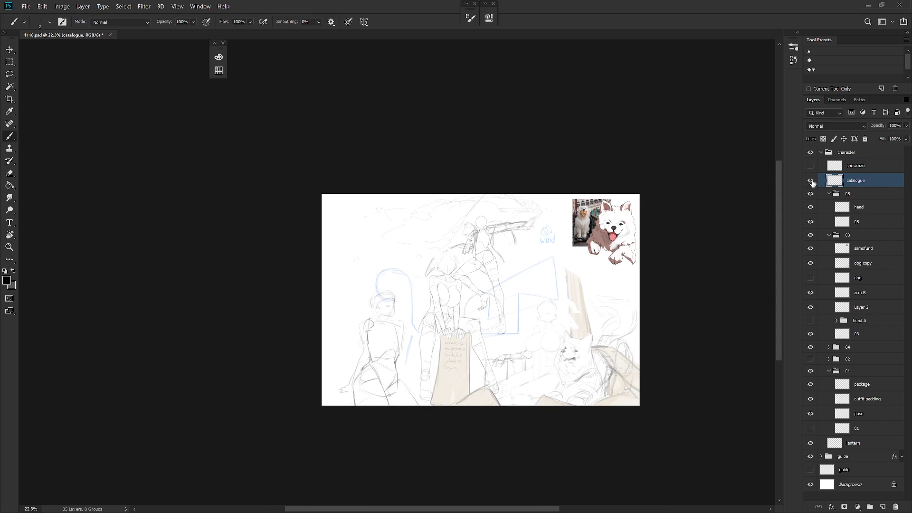
scroll(603, 362, "up", 3)
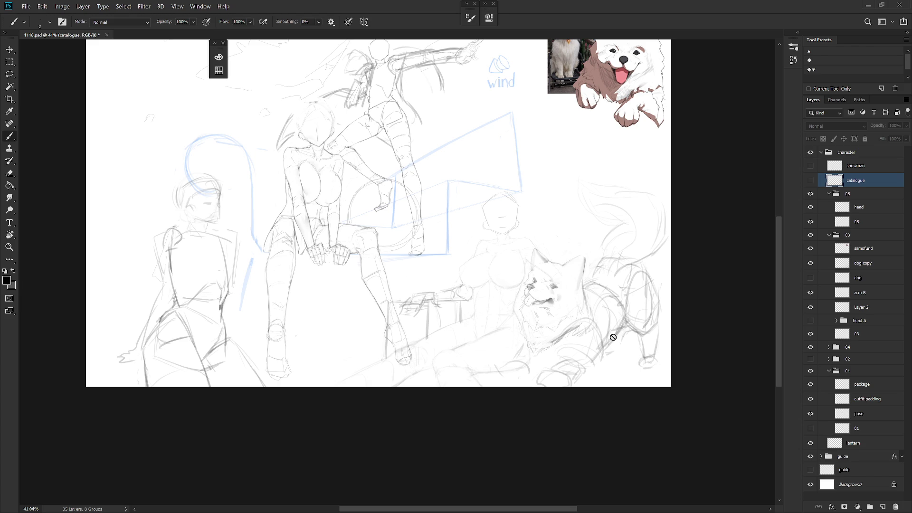
Hide 'dog copy', show 'dog' to compare, delete the 'dog' layer, then show 'dog copy' again
left_click(613, 338, "ctrl")
scroll(594, 285, "up", 3)
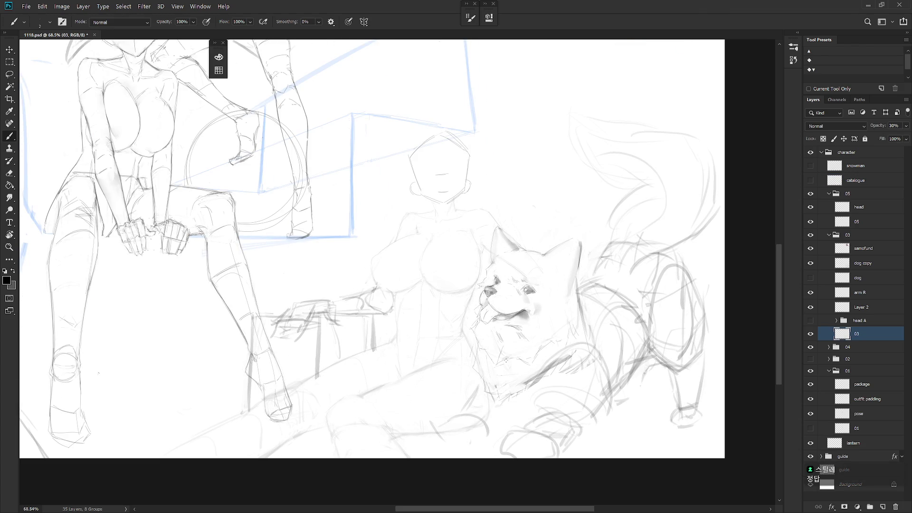
left_click(811, 263)
left_click(811, 278)
left_click(867, 283)
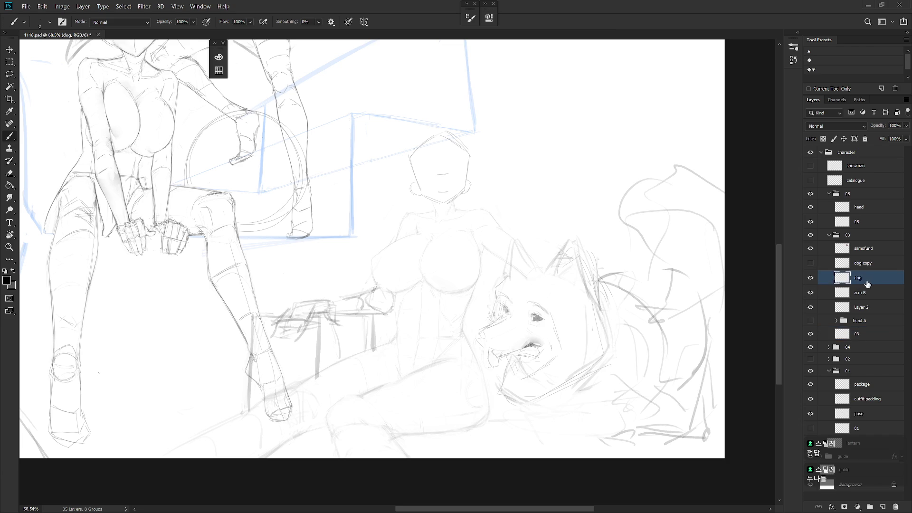
key("Delete")
left_click(811, 263)
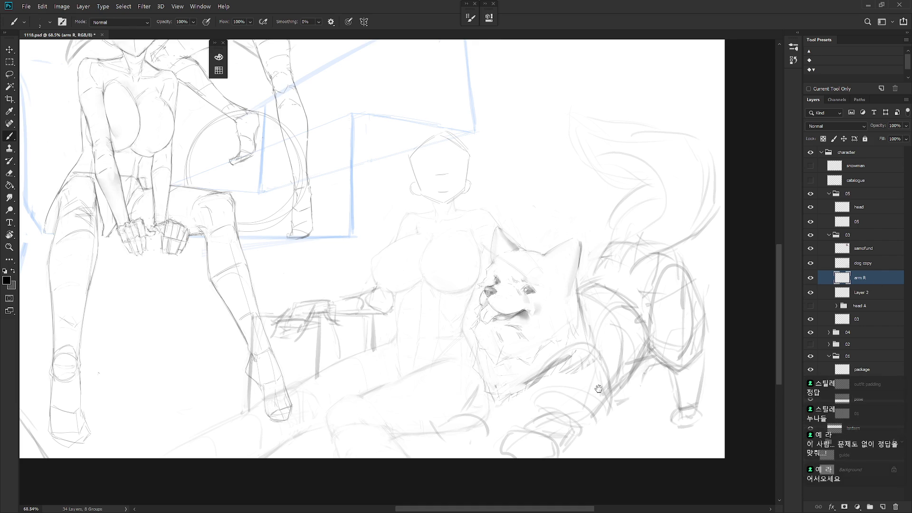
On layer 03, draw darker lines where the arm meets the dog, then paint over them in light colour
left_click_drag(591, 390, 671, 402)
left_click(871, 323)
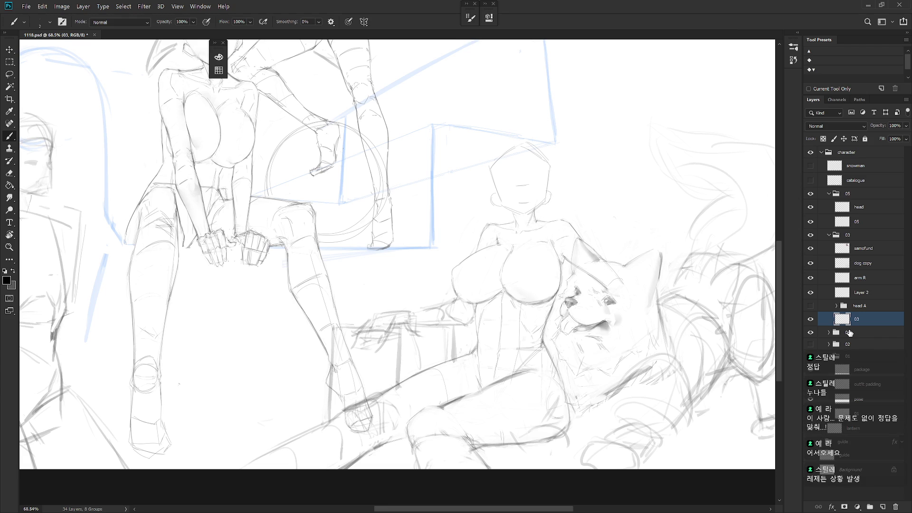
key("e")
key("b")
left_click_drag(551, 309, 543, 323)
key("x")
left_click_drag(554, 298, 540, 332)
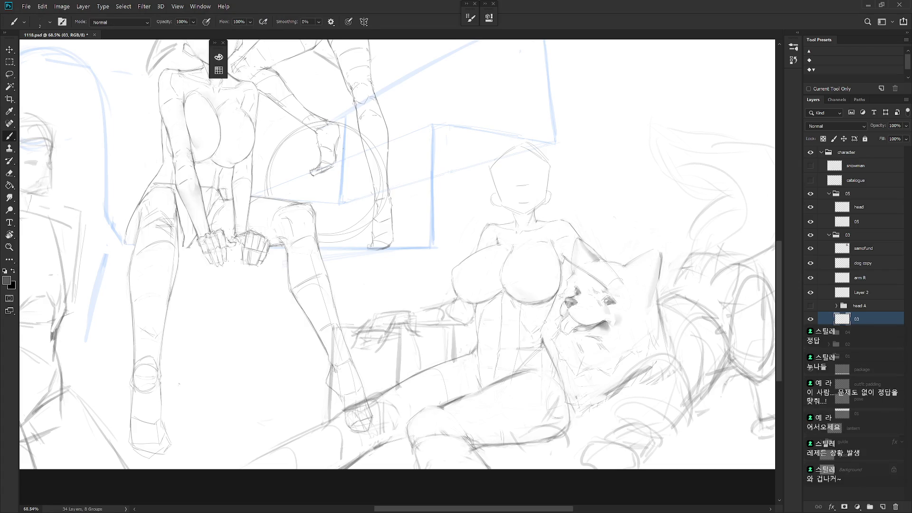
key("e")
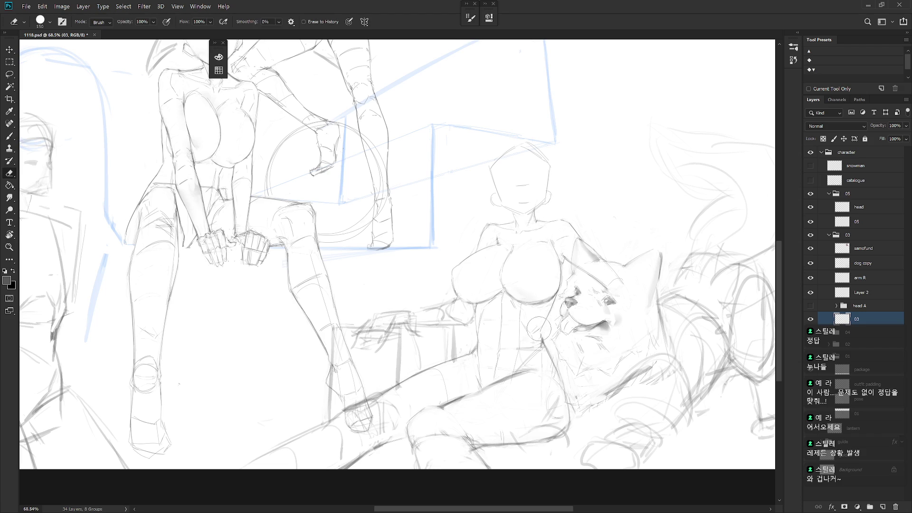
key("b")
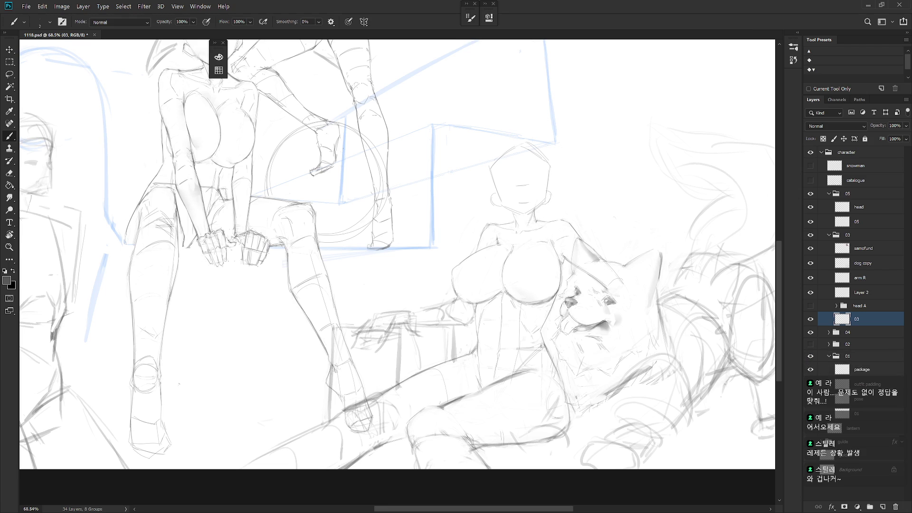
Rotate the canvas view to erase and rework the arm lines, then level the view
key("r")
left_click_drag(523, 296, 492, 368)
key("e")
key("Escape")
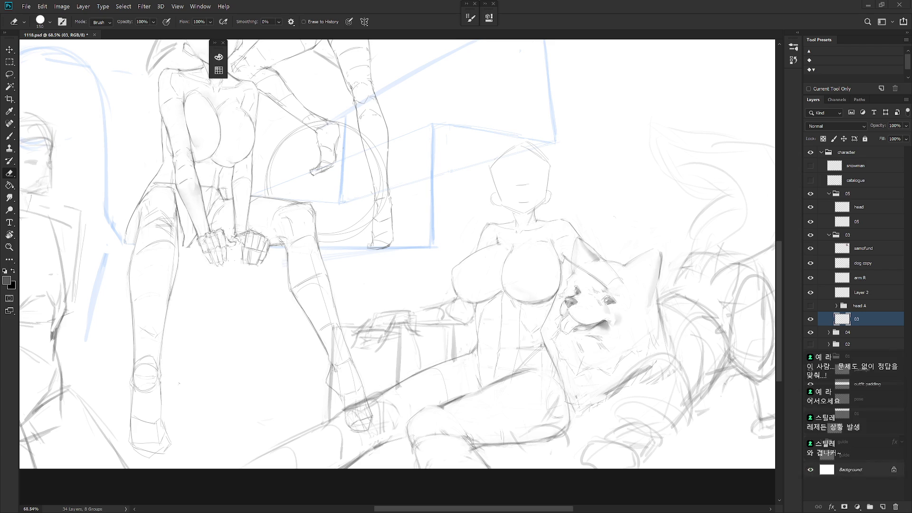
scroll(617, 380, "right", 2)
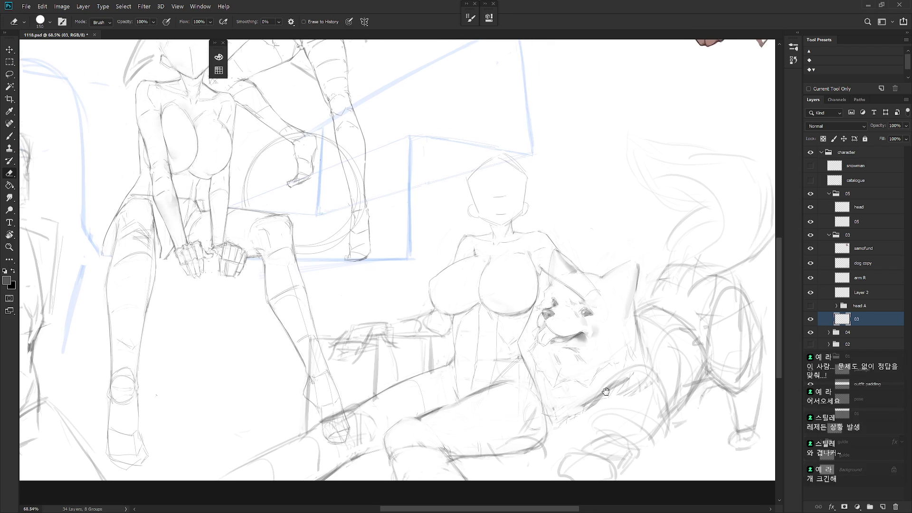
left_click_drag(567, 327, 396, 307)
key("shift+r")
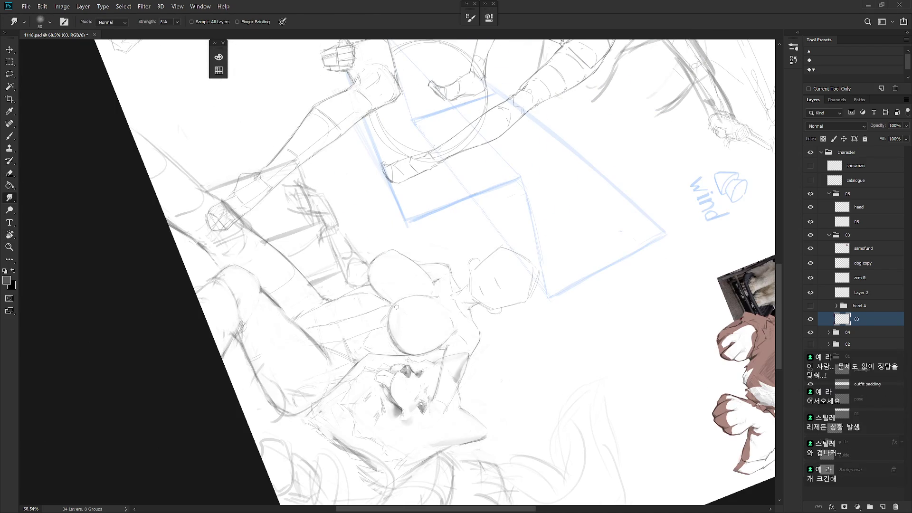
key("e")
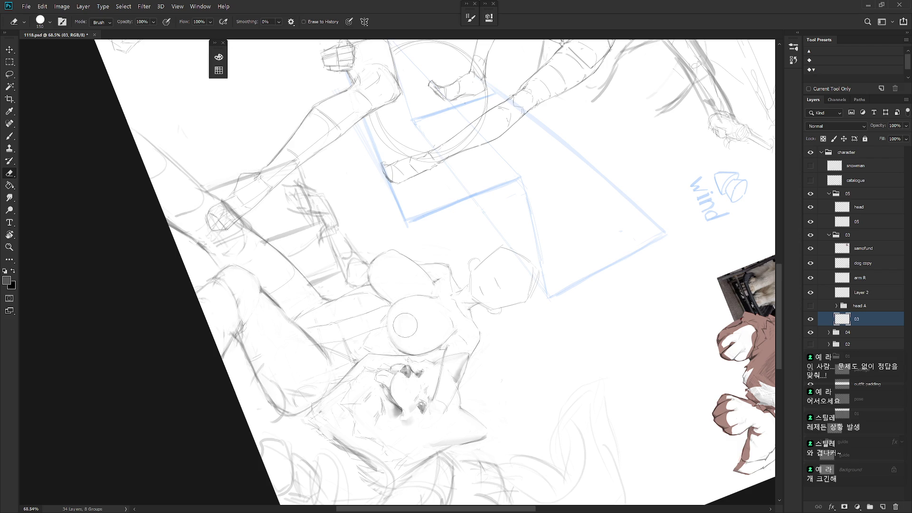
left_click_drag(411, 342, 480, 403)
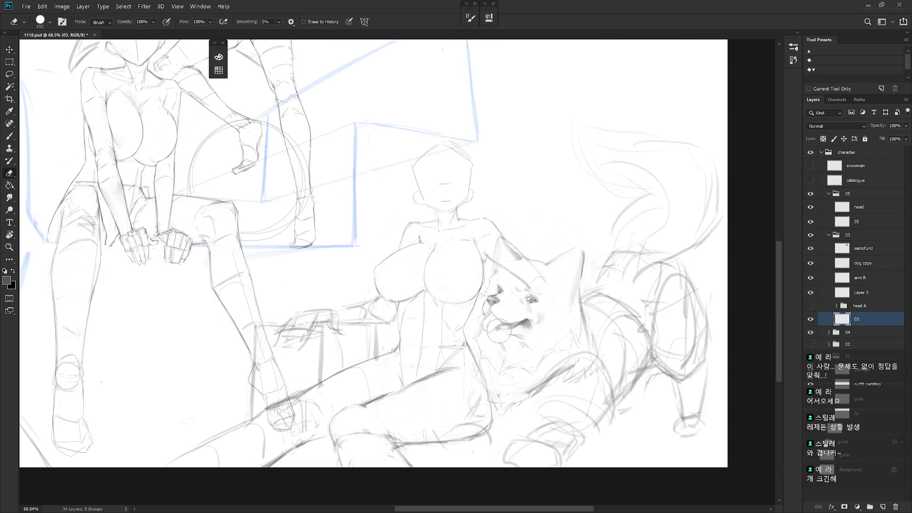
left_click_drag(508, 323, 481, 240)
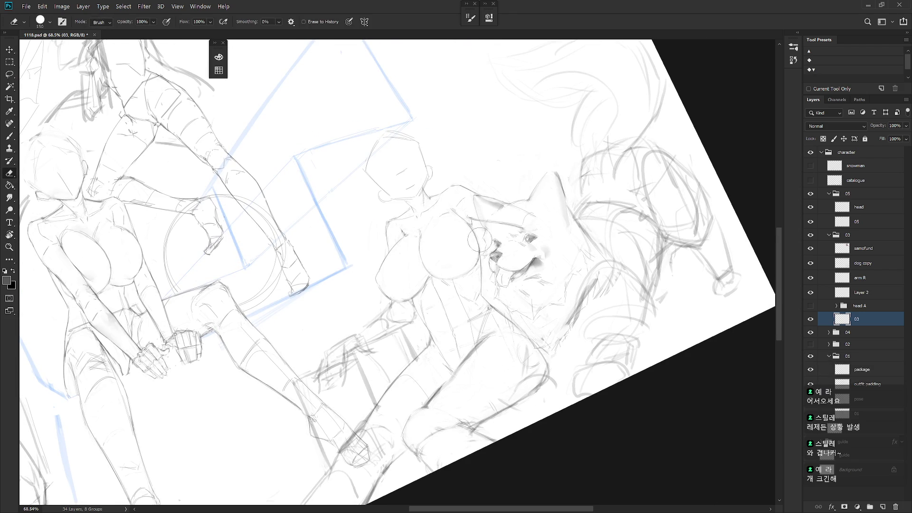
key("Escape")
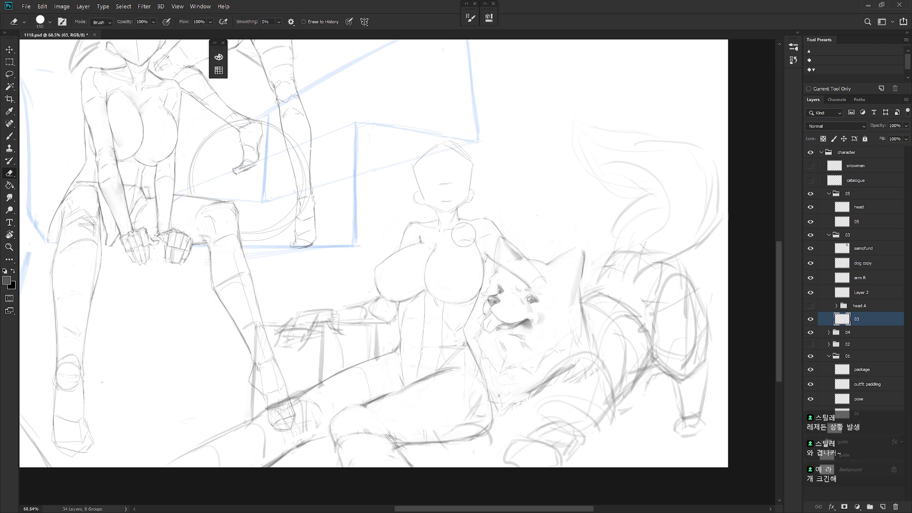
key("b")
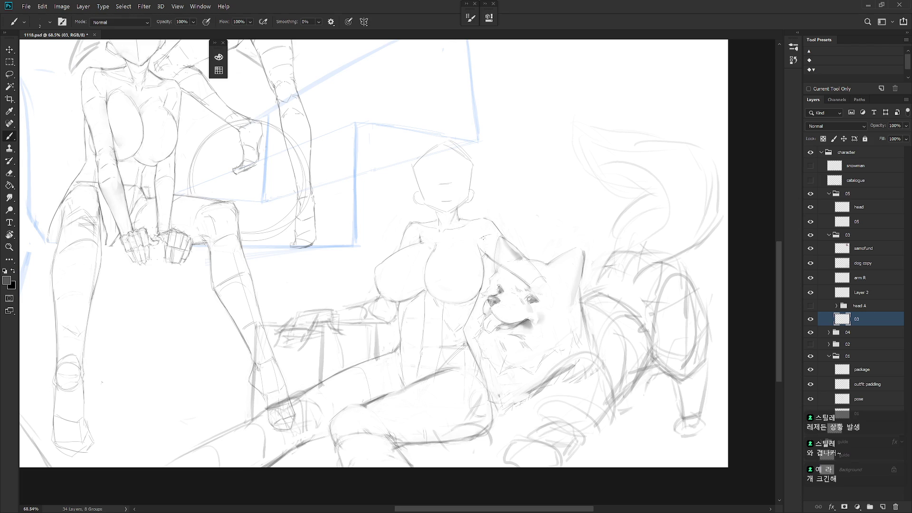
key("e")
key("b")
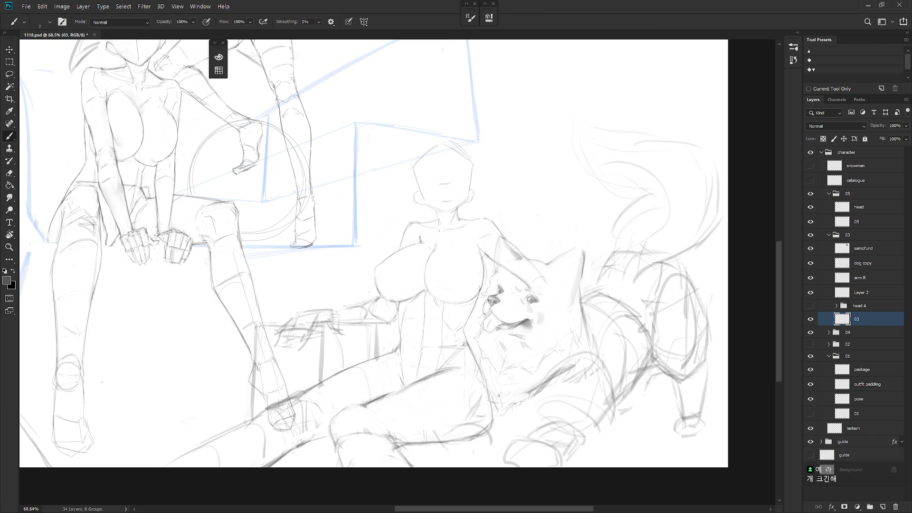
Sketch faint strokes around the seated woman's shoulder and chest
key("e")
key("b")
key("e")
key("b")
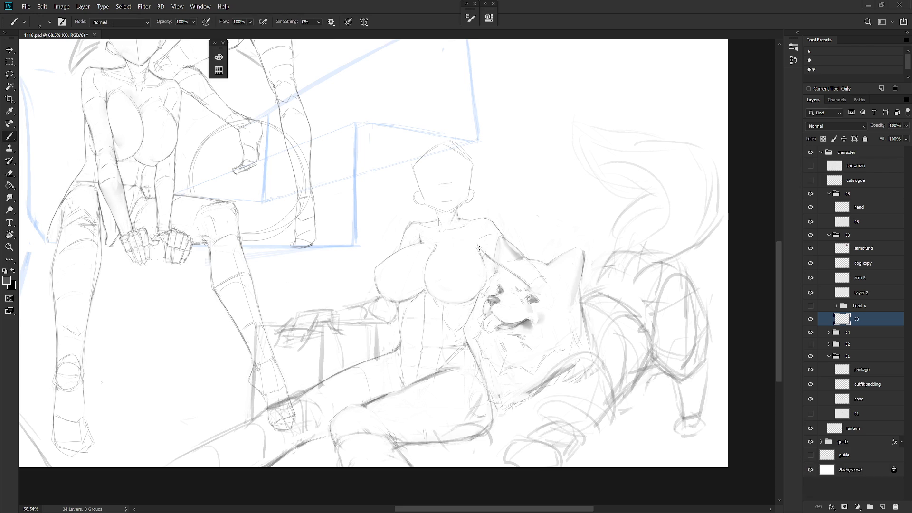
mouse_move(479, 247)
left_mouse_down()
mouse_move(477, 237)
mouse_move(474, 246)
left_mouse_up()
mouse_move(482, 240)
left_mouse_down()
mouse_move(487, 229)
mouse_move(470, 230)
mouse_move(473, 244)
left_mouse_up()
mouse_move(474, 231)
left_mouse_down()
mouse_move(468, 240)
mouse_move(491, 264)
left_mouse_up()
mouse_move(442, 242)
left_mouse_down()
mouse_move(421, 266)
mouse_move(428, 285)
left_mouse_up()
Lasso the seated woman's head, free transform it, commit, and select Layer 2
key("l")
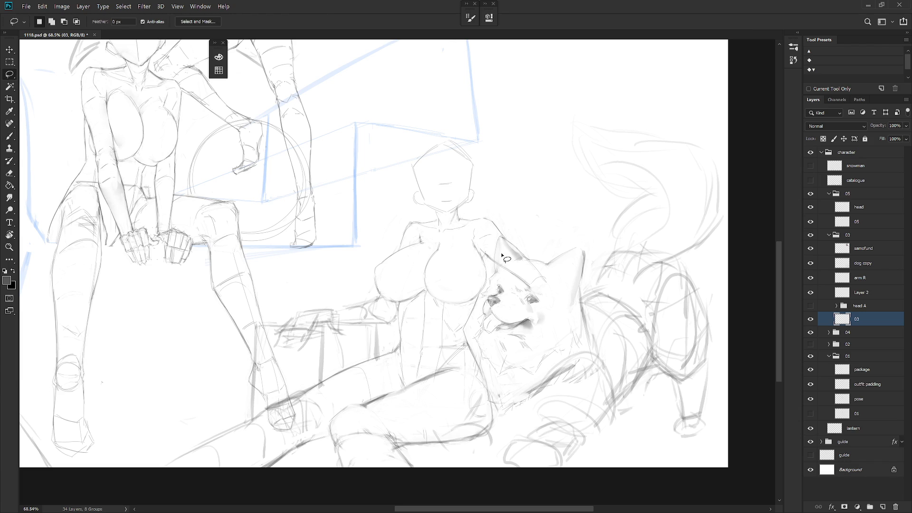
mouse_move(453, 236)
left_mouse_down()
mouse_move(484, 217)
mouse_move(480, 121)
mouse_move(416, 216)
mouse_move(421, 231)
mouse_move(457, 239)
mouse_move(481, 215)
left_mouse_up()
key("ctrl+t")
key("Return")
left_click(860, 293)
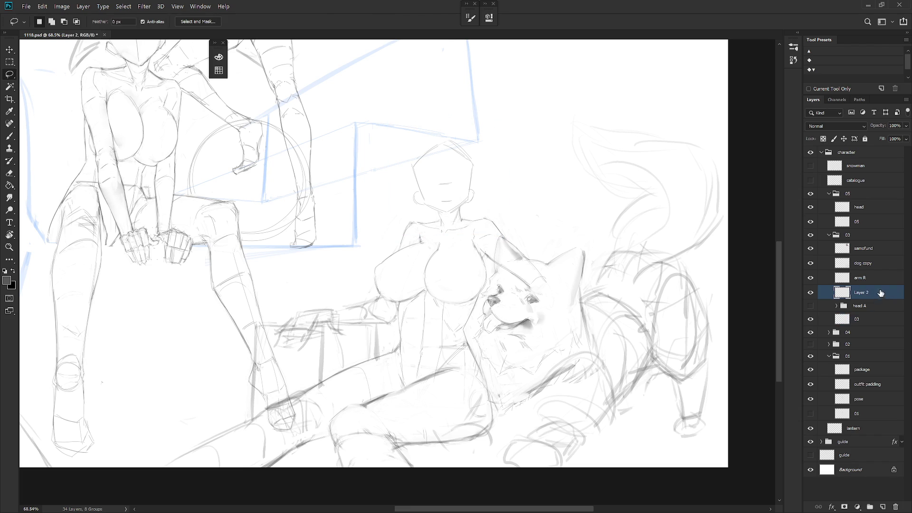
Brush a jawline onto the seated woman's simple head
key("v")
scroll(565, 304, "down", 5)
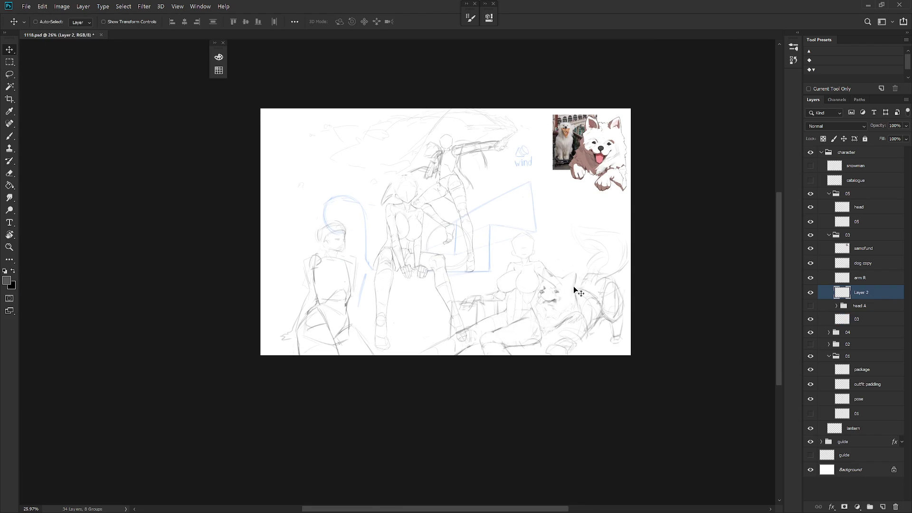
scroll(577, 284, "up", 3)
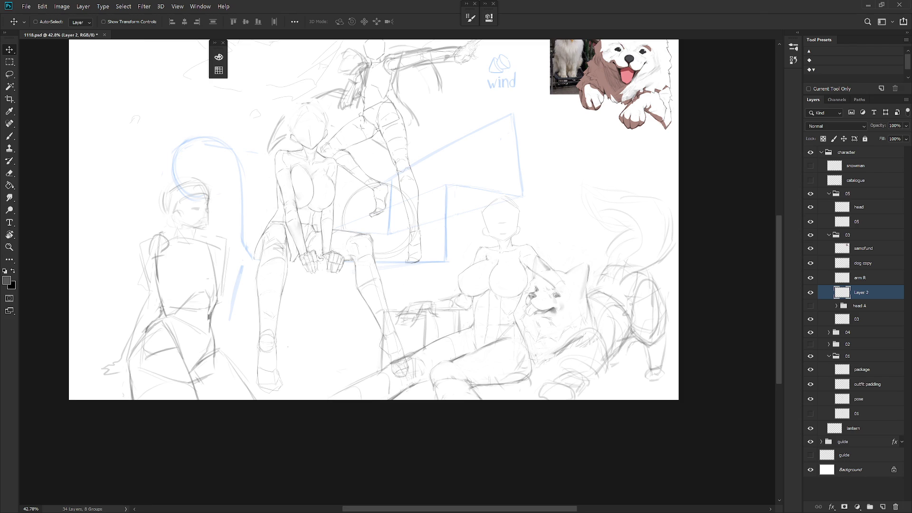
scroll(546, 210, "up", 2)
key("b")
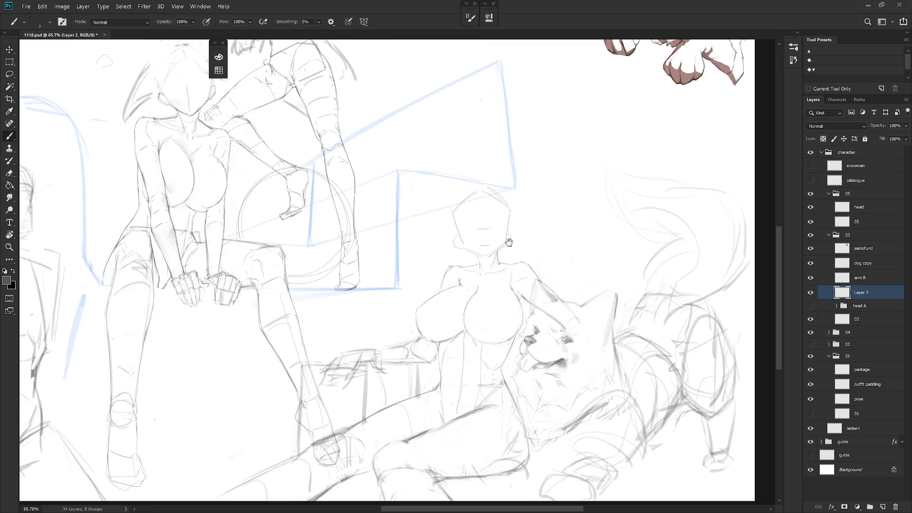
left_click_drag(508, 239, 539, 253)
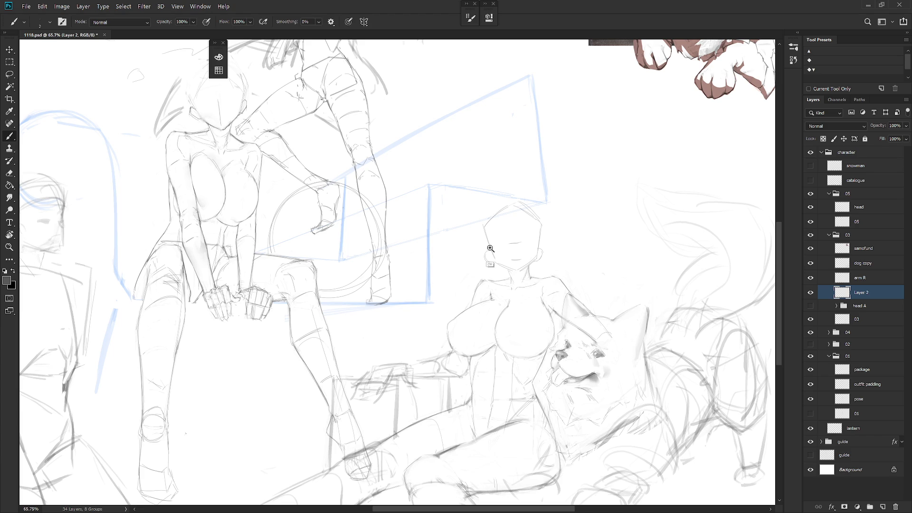
scroll(495, 251, "up", 1)
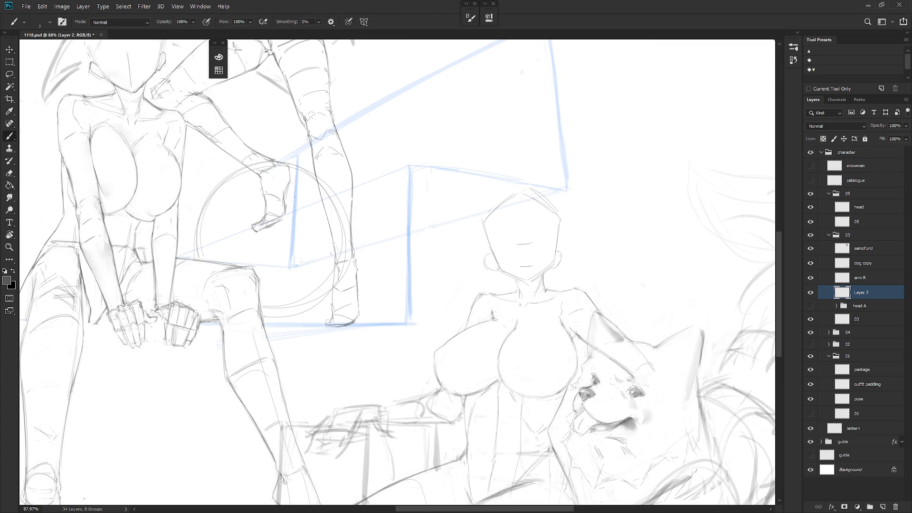
mouse_move(505, 273)
left_mouse_down()
mouse_move(528, 283)
mouse_move(557, 252)
mouse_move(531, 282)
left_mouse_up()
key("e")
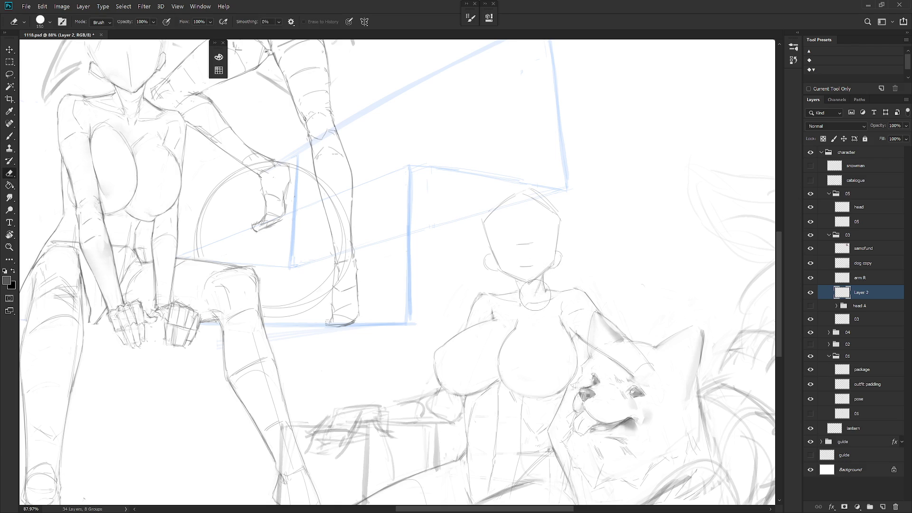
Rename Layer 2 to 'head B'
left_click(811, 293)
left_click(811, 293)
double_click(863, 292)
type("head B")
key("Return")
Compare head A against head B, leaving head B shown and head A hidden
left_click(811, 293)
left_click(811, 306)
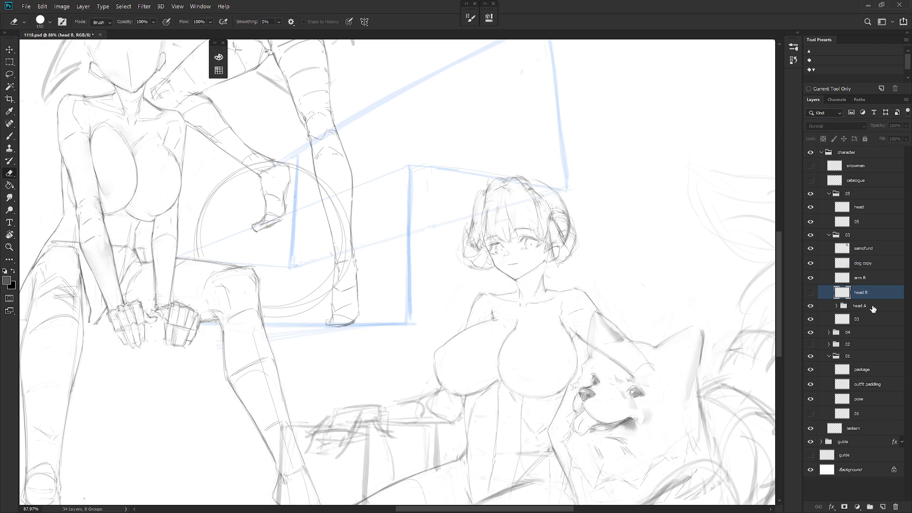
scroll(649, 364, "down", 5)
scroll(648, 365, "up", 2)
left_click(811, 305)
left_click(811, 292)
scroll(587, 236, "up", 3)
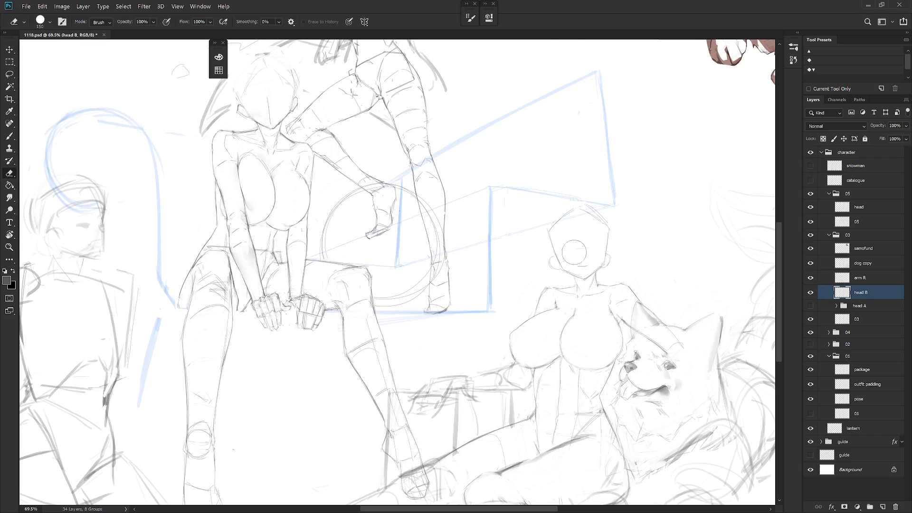
Step through the head A and 03 layers, ending with head B selected for editing
key("b")
key("e")
left_click(868, 306)
left_click(866, 320)
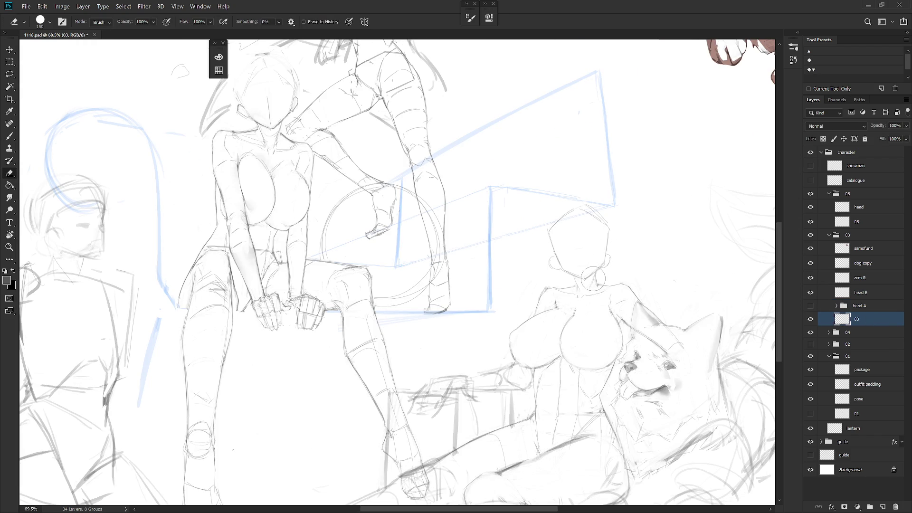
key("b")
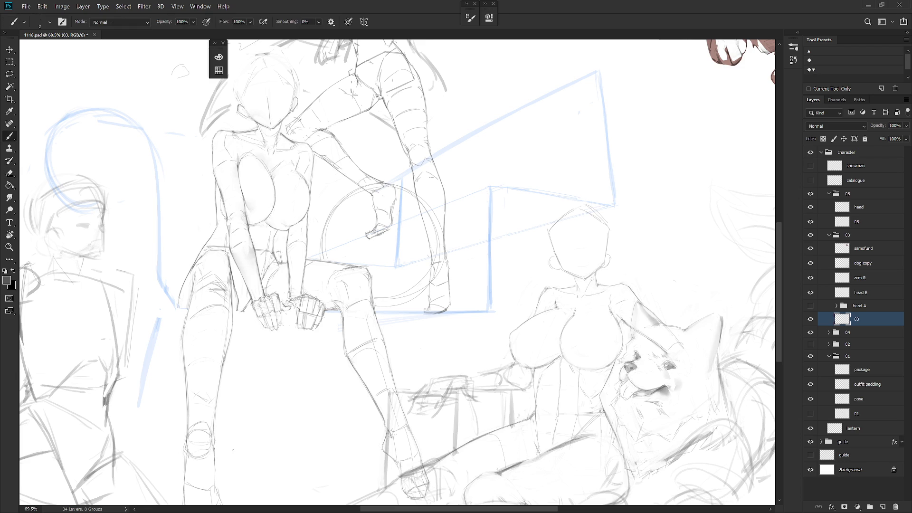
left_click(868, 295)
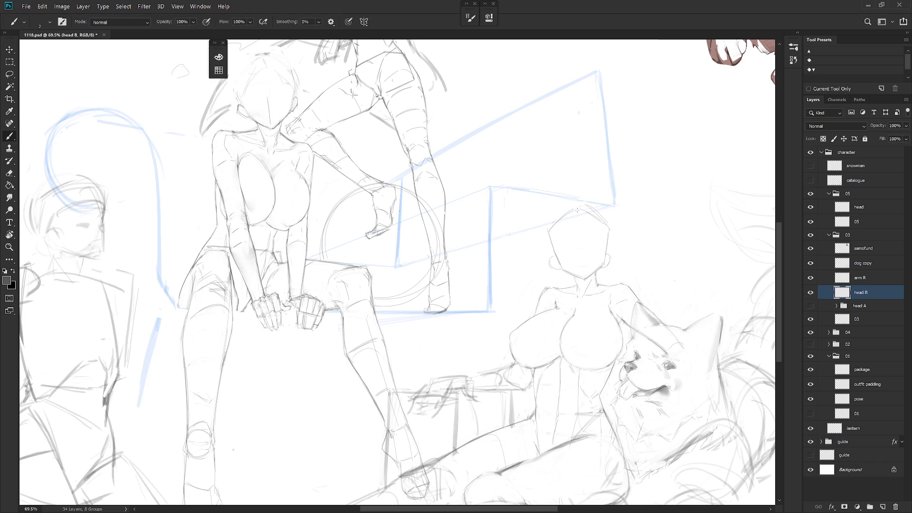
Lasso the simple head and warp it, shifting the top right and pulling in the chin and left side
key("l")
mouse_move(562, 269)
left_mouse_down()
mouse_move(572, 281)
mouse_move(594, 281)
mouse_move(605, 262)
left_mouse_up()
mouse_move(577, 204)
left_mouse_down()
mouse_move(562, 217)
mouse_move(589, 240)
mouse_move(608, 209)
mouse_move(601, 202)
left_mouse_up()
key("ctrl+t")
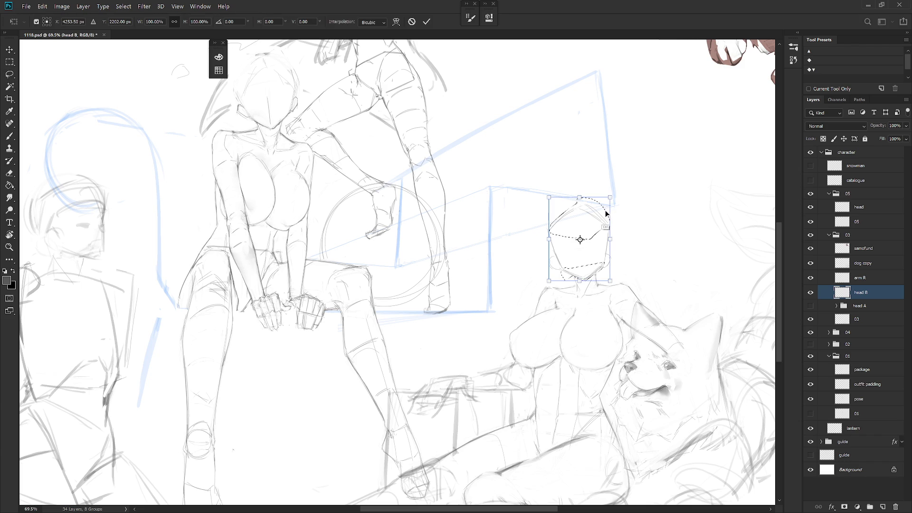
left_click(396, 22)
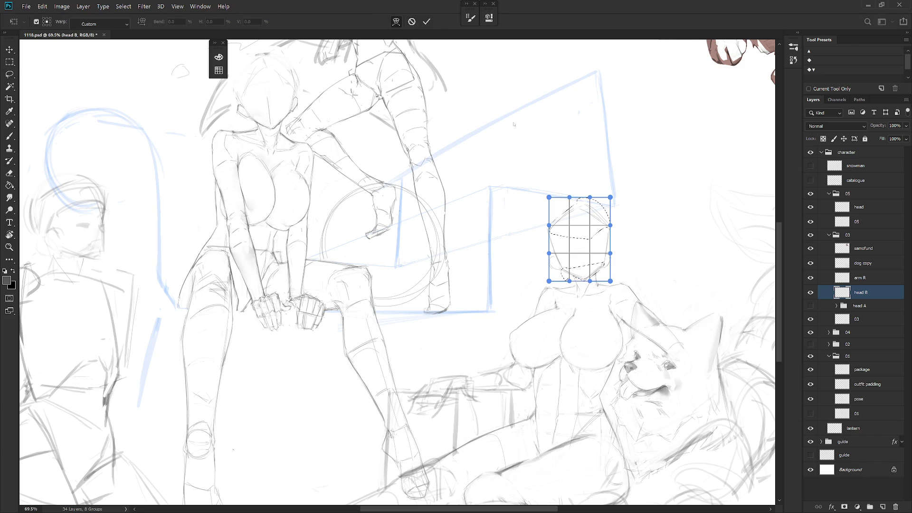
left_click_drag(584, 248, 591, 281)
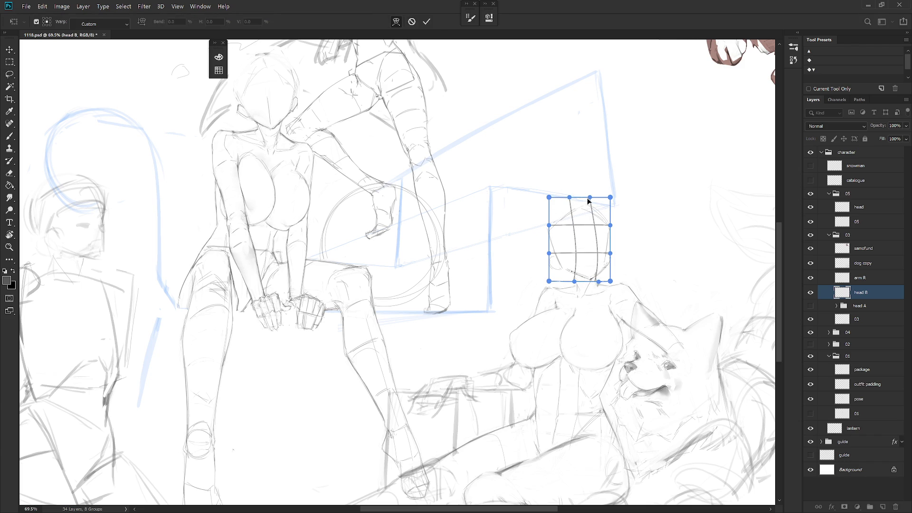
left_click_drag(587, 198, 588, 201)
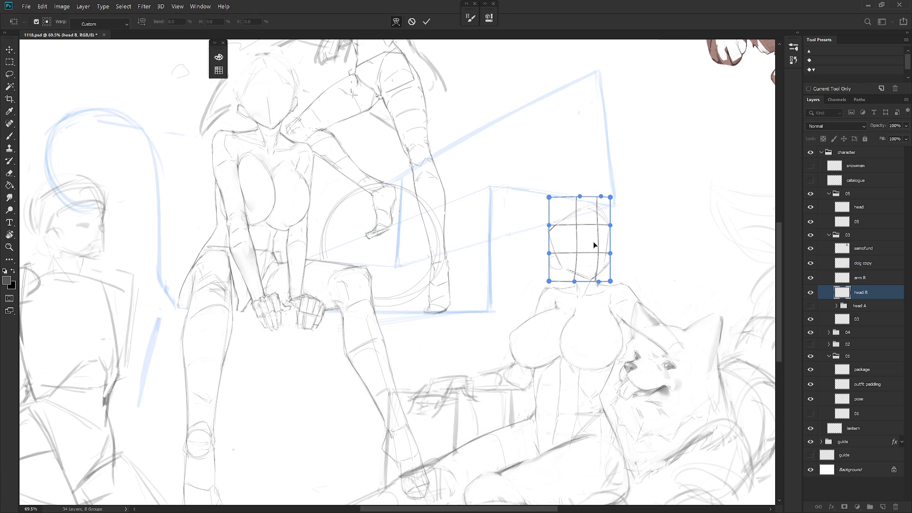
left_click_drag(591, 278, 589, 278)
left_click_drag(594, 203, 594, 200)
left_click_drag(549, 225, 558, 222)
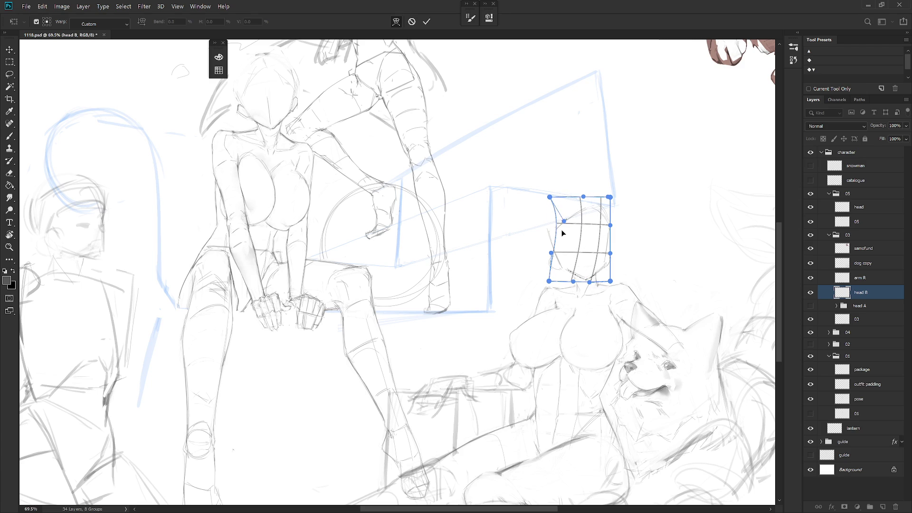
key("l")
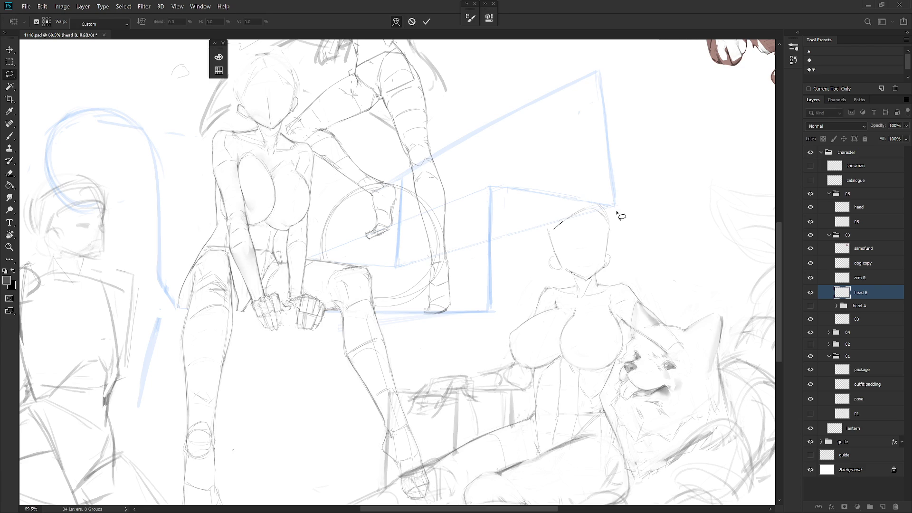
Refine the head sketch, alternating between brush, eraser and smudge tools
key("e")
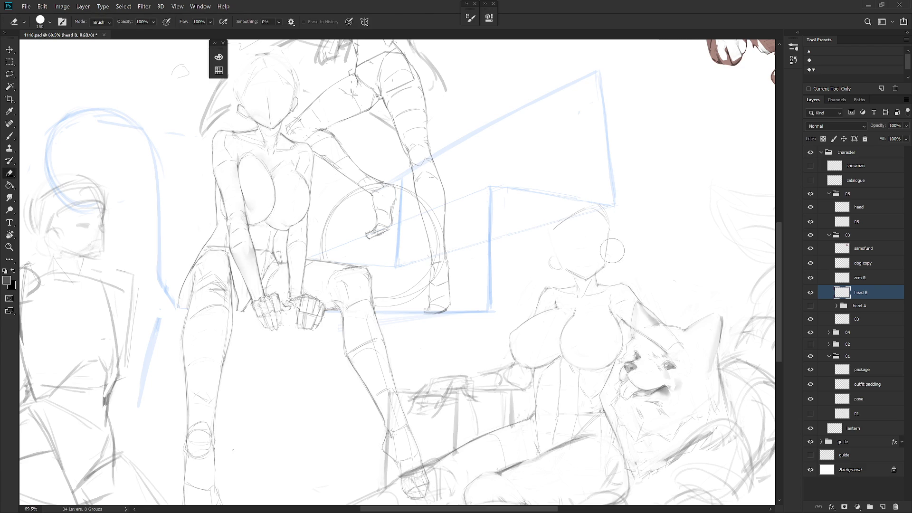
key("b")
scroll(613, 251, "down", 5)
scroll(647, 248, "up", 3)
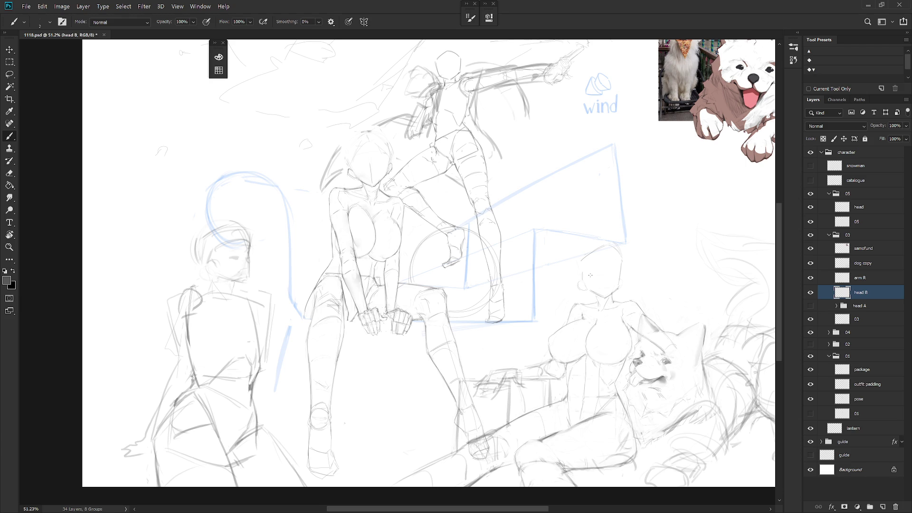
scroll(578, 269, "up", 1)
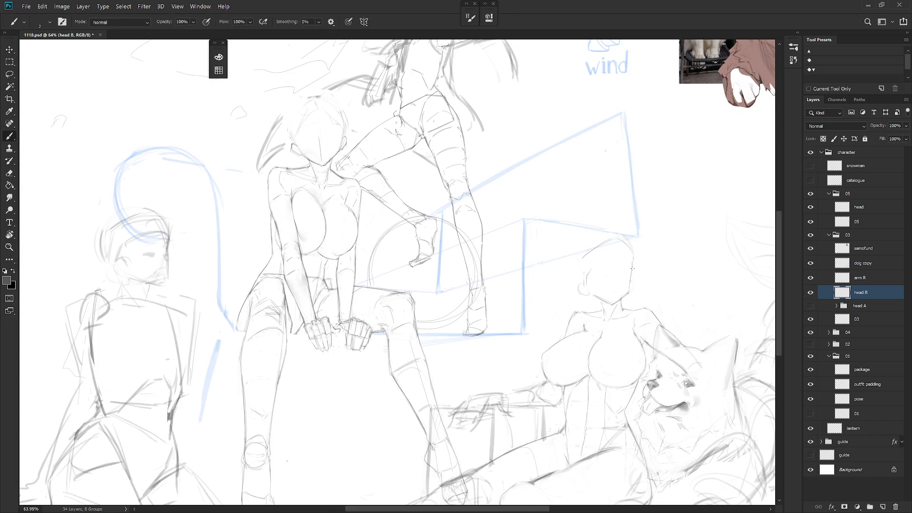
key("e")
key("b")
key("e")
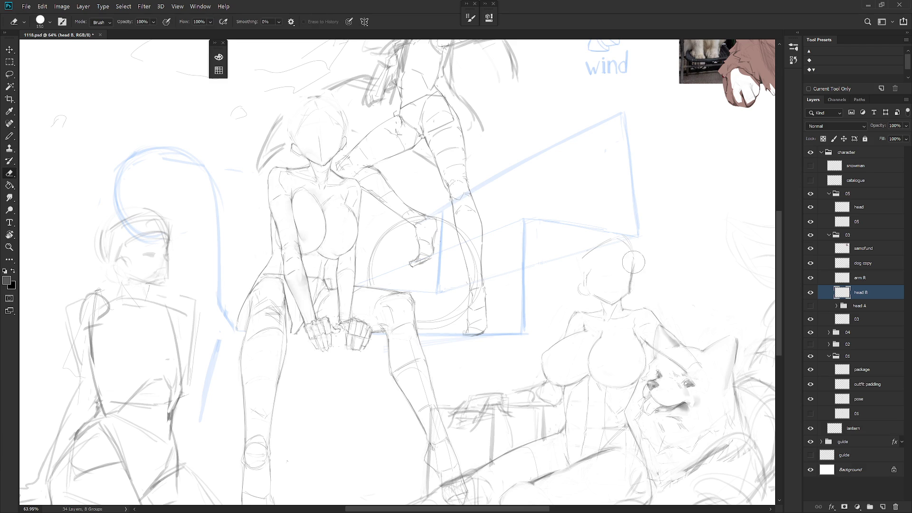
key("r")
key("e")
key("b")
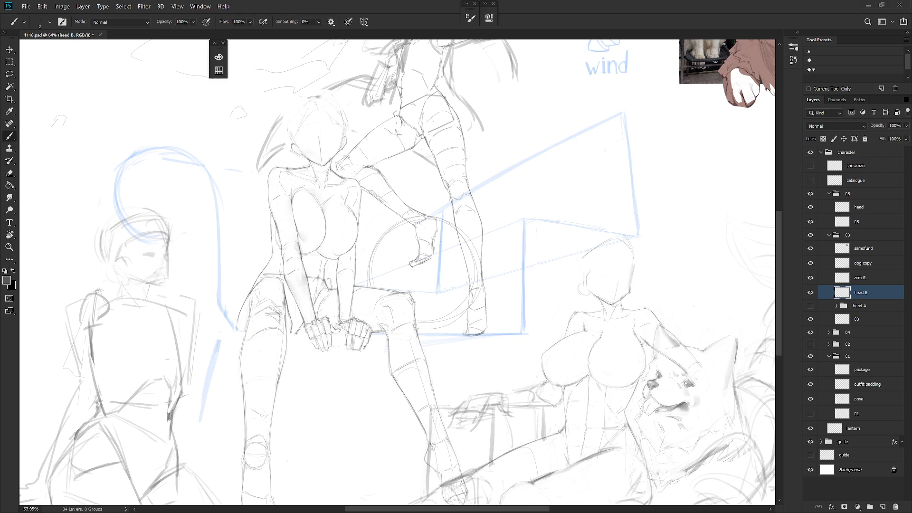
scroll(646, 255, "down", 6)
scroll(637, 261, "up", 5)
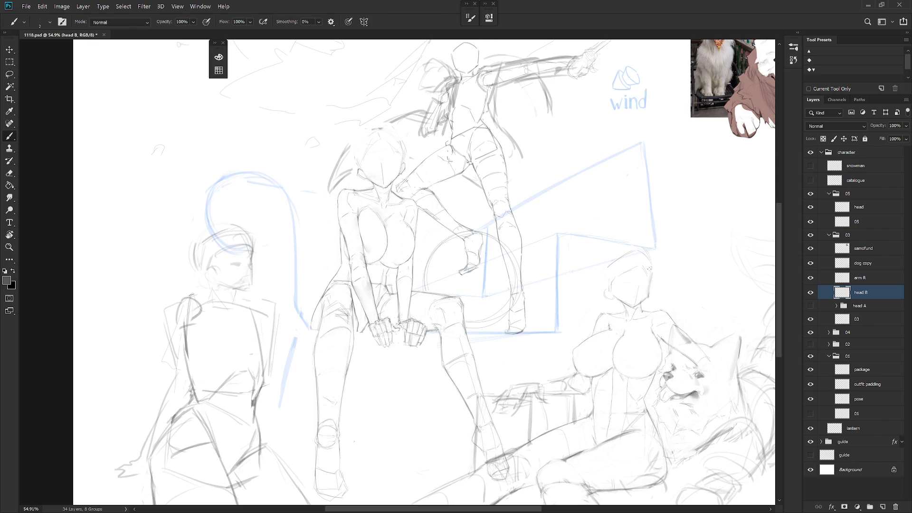
key("e")
key("b")
key("e")
key("b")
key("e")
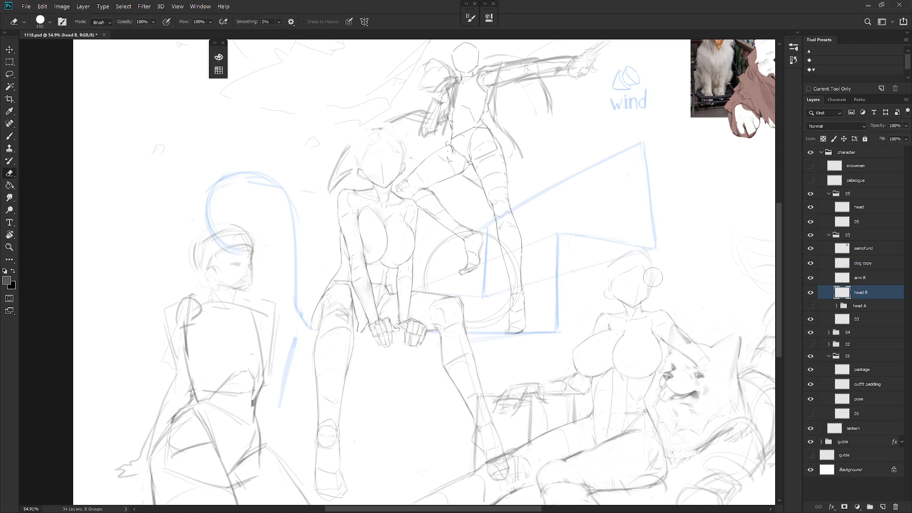
key("b")
Sketch hair strokes and an ear-like mark around the head's upper left
left_click_drag(619, 245, 604, 253)
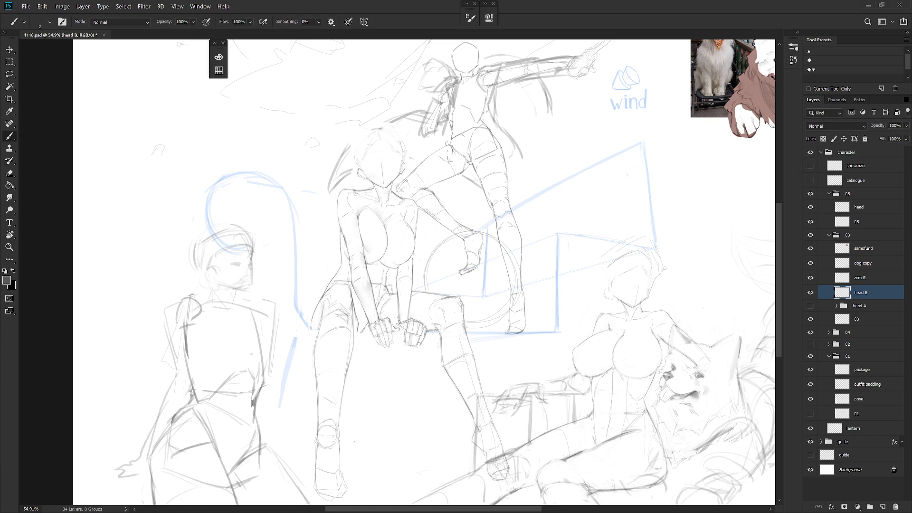
left_click_drag(604, 290, 602, 295)
left_click_drag(590, 263, 601, 254)
scroll(673, 280, "down", 3)
scroll(627, 322, "up", 5)
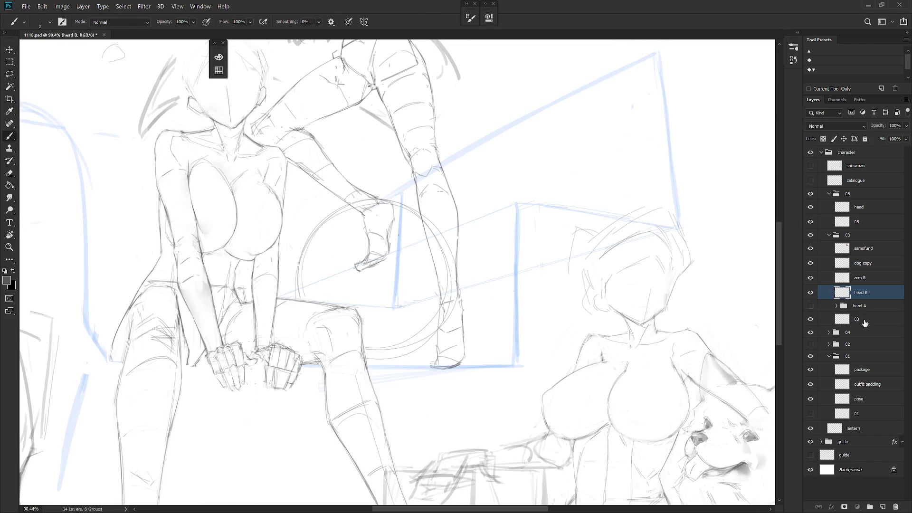
Lasso the neck on layer 03, then raise it and rotate it about 10°
left_click(626, 322, "ctrl")
key("e")
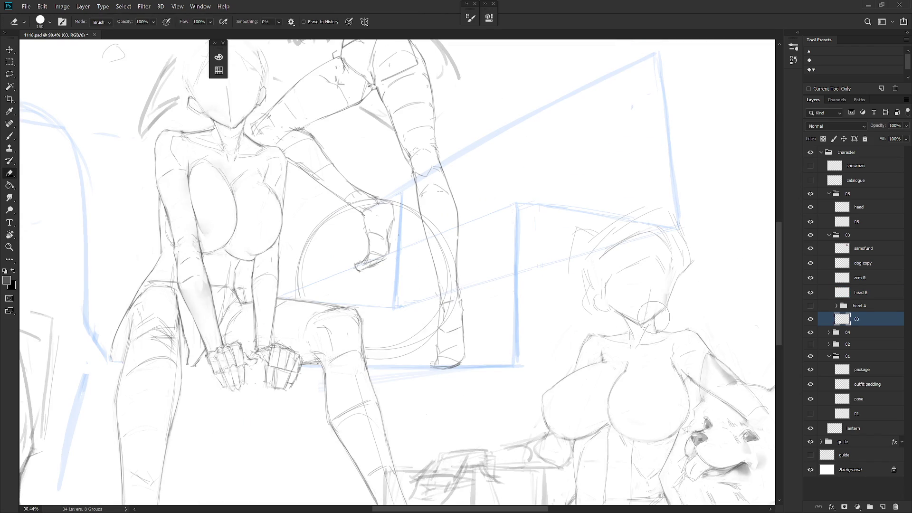
left_click(811, 293)
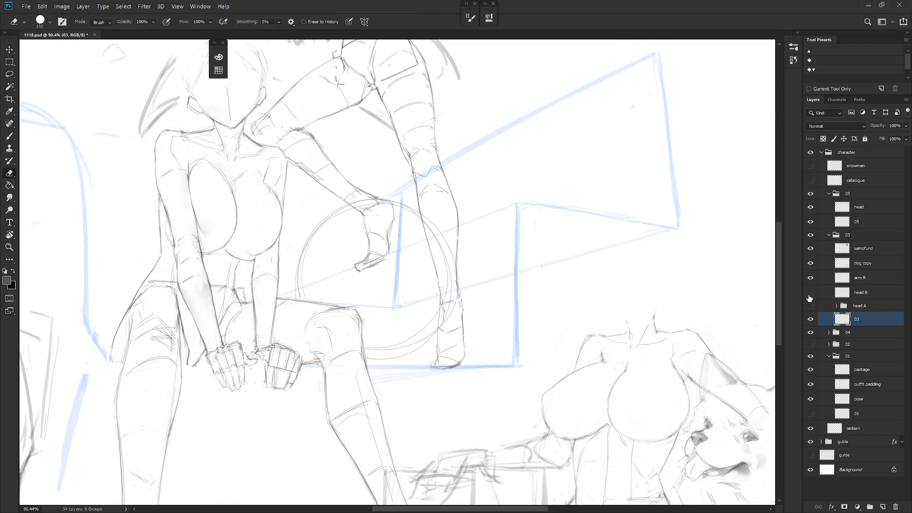
left_click(811, 293)
left_click(861, 293)
key("l")
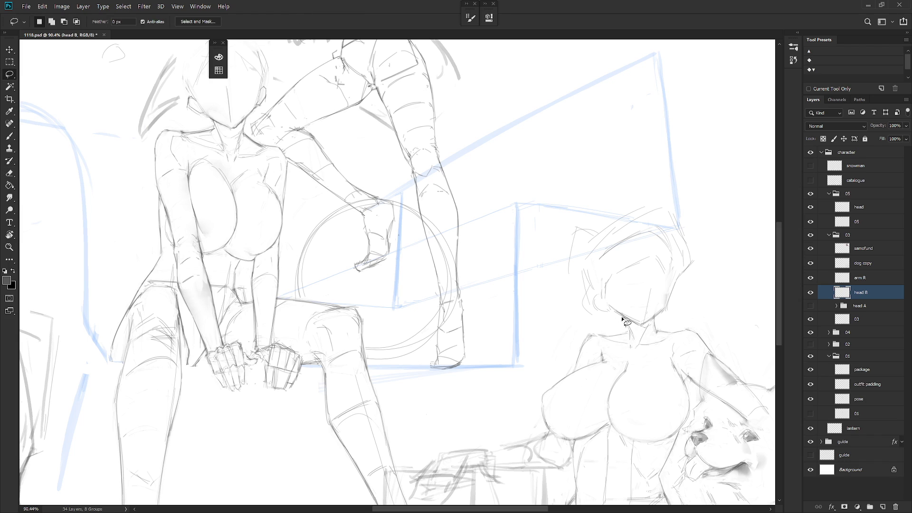
mouse_move(655, 316)
left_mouse_down()
mouse_move(656, 336)
mouse_move(674, 317)
mouse_move(635, 324)
mouse_move(637, 347)
mouse_move(647, 326)
mouse_move(662, 327)
mouse_move(646, 321)
left_mouse_up()
left_click(861, 319)
key("ctrl+t")
left_click_drag(668, 349, 657, 339)
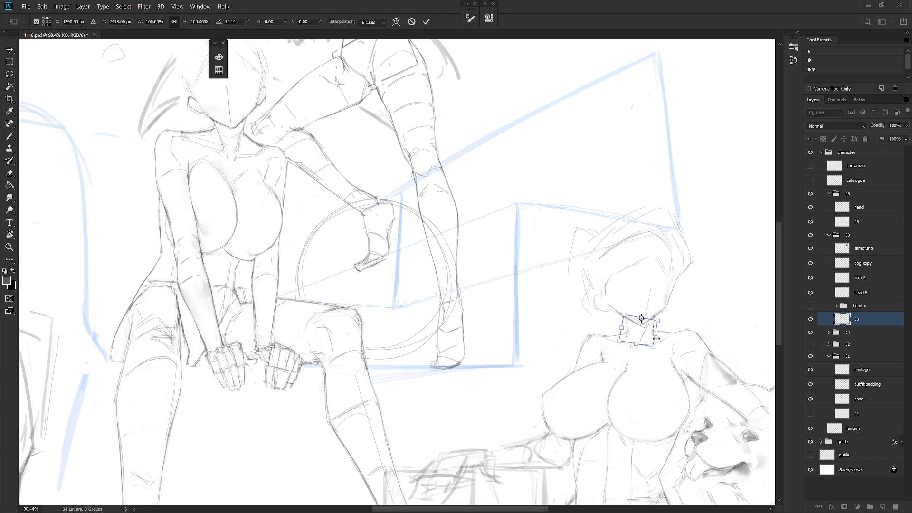
key("Return")
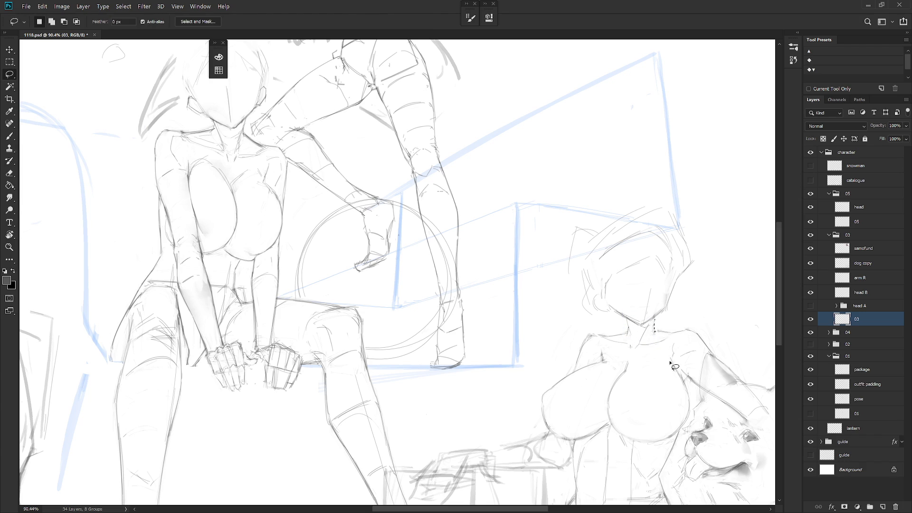
Nudge the head B sketch slightly right so it sits on the neck
key("v")
left_click_drag(712, 328, 730, 332)
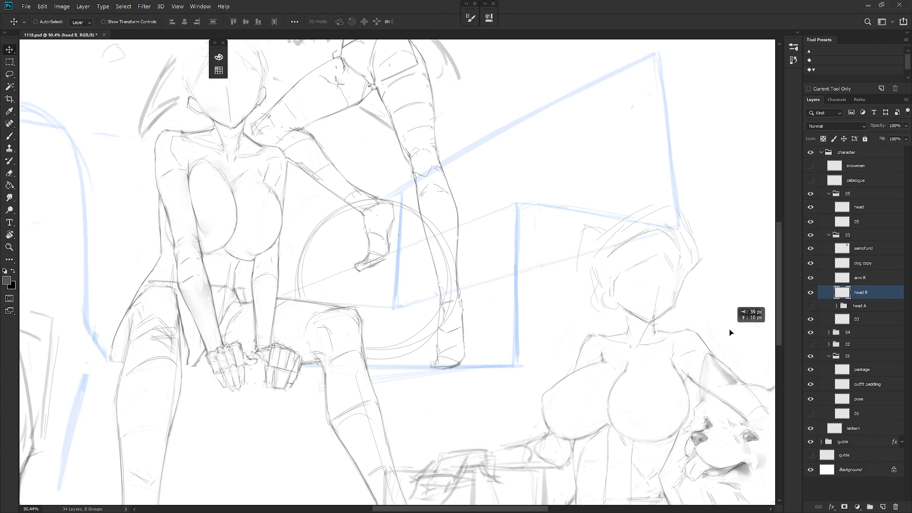
scroll(715, 363, "down", 2)
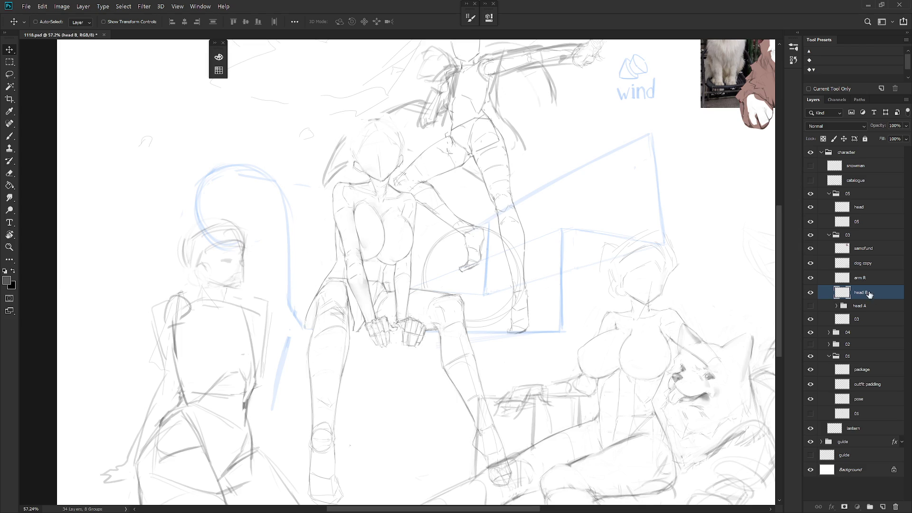
scroll(641, 295, "up", 2)
key("b")
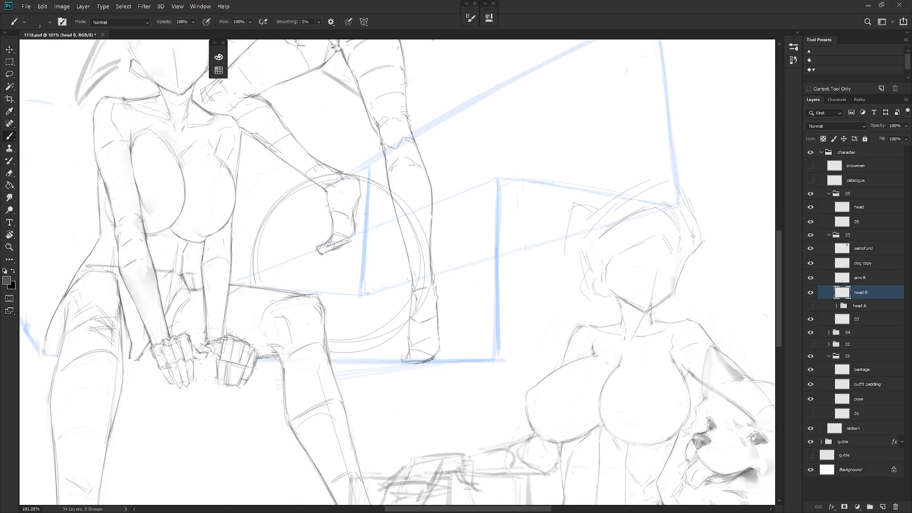
Erase the stray vertical stroke across the right-hand woman's face
scroll(640, 362, "down", 3)
scroll(660, 328, "up", 4)
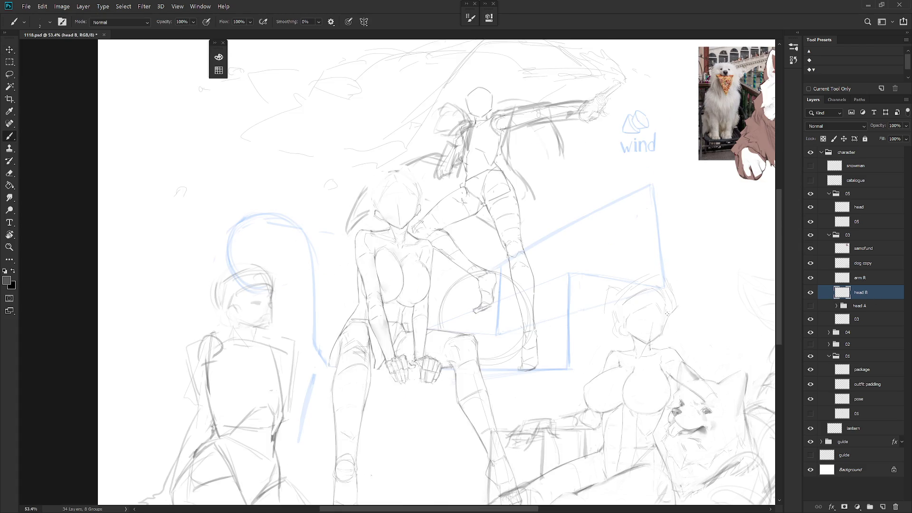
key("e")
mouse_move(651, 341)
left_mouse_down()
mouse_move(648, 375)
mouse_move(656, 342)
mouse_move(674, 323)
left_mouse_up()
key("b")
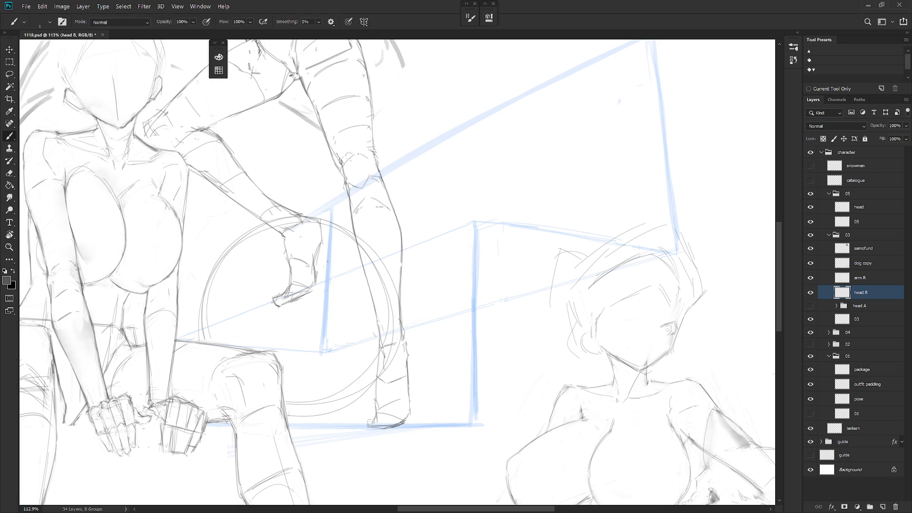
Try a stroke beside the eye, undo it, then select layer 03 and zoom out
left_click_drag(667, 335, 658, 352)
key("ctrl+z")
key("e")
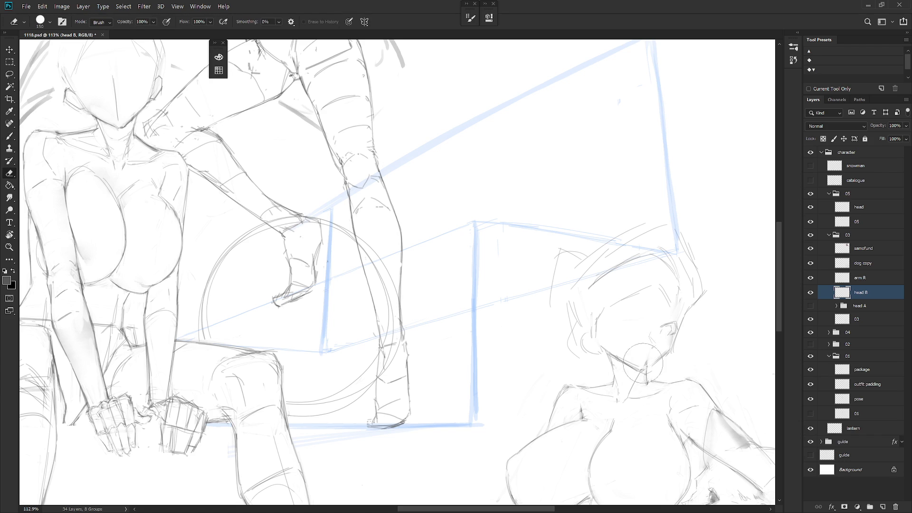
left_click(866, 320)
mouse_move(718, 352)
left_mouse_down()
mouse_move(683, 338)
mouse_move(708, 340)
left_mouse_up()
key("b")
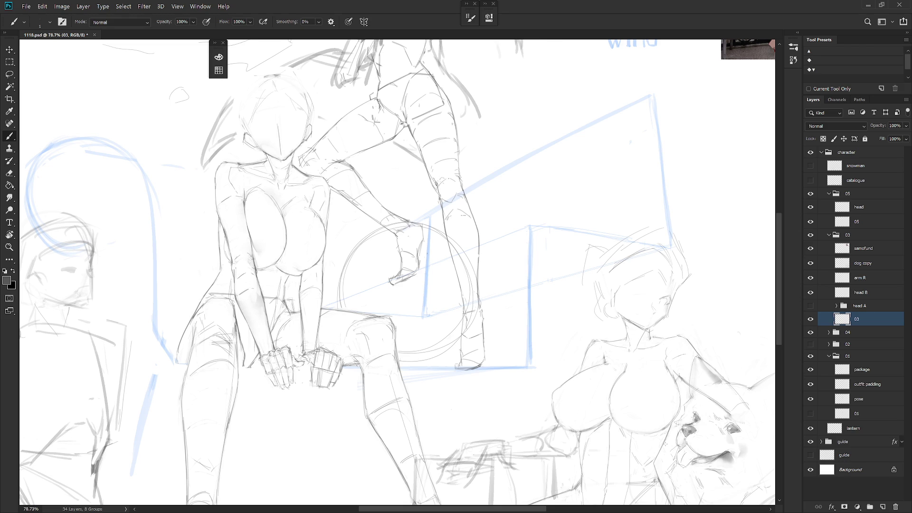
Draw closed-eye arcs and a short line at the left eye of the right-hand woman
left_click_drag(667, 300, 694, 302)
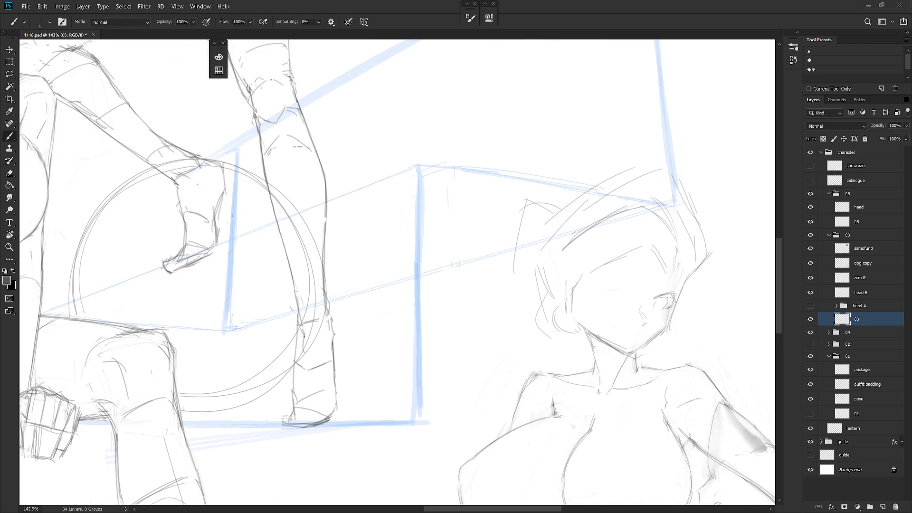
left_click_drag(676, 296, 667, 311)
key("ctrl+z")
left_click_drag(597, 295, 626, 294)
mouse_move(615, 294)
left_mouse_down()
mouse_move(604, 311)
mouse_move(625, 292)
left_mouse_up()
key("ctrl+z")
key("ctrl+z")
key("ctrl+z")
left_click_drag(598, 298, 602, 306)
Lighten the left eye with the eraser
scroll(702, 343, "down", 5)
scroll(703, 338, "up", 3)
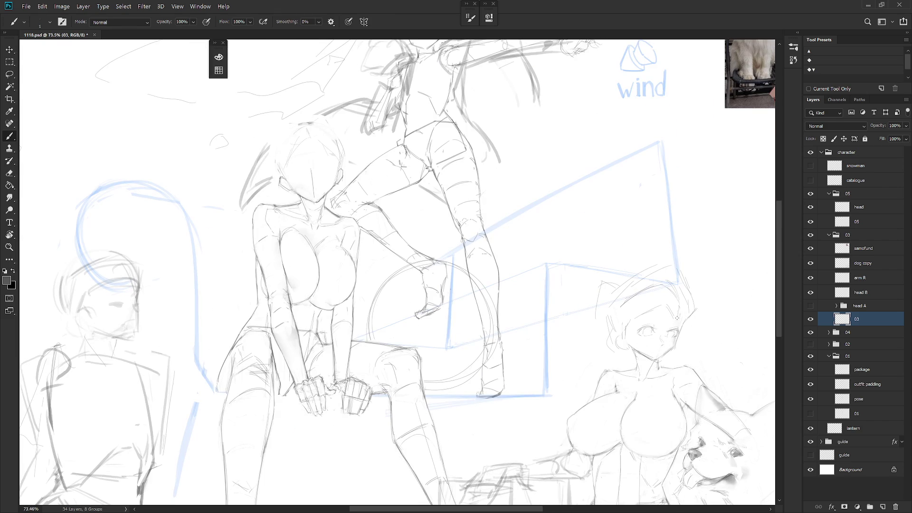
key("e")
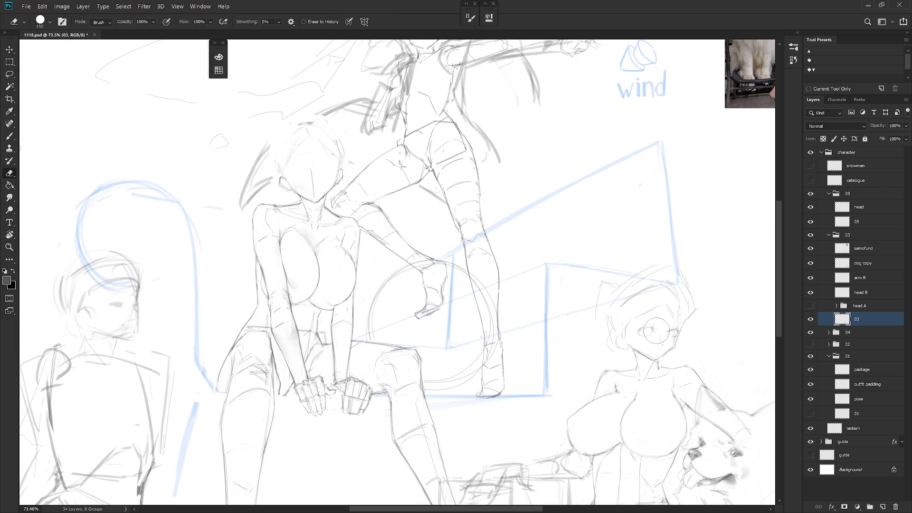
key("b")
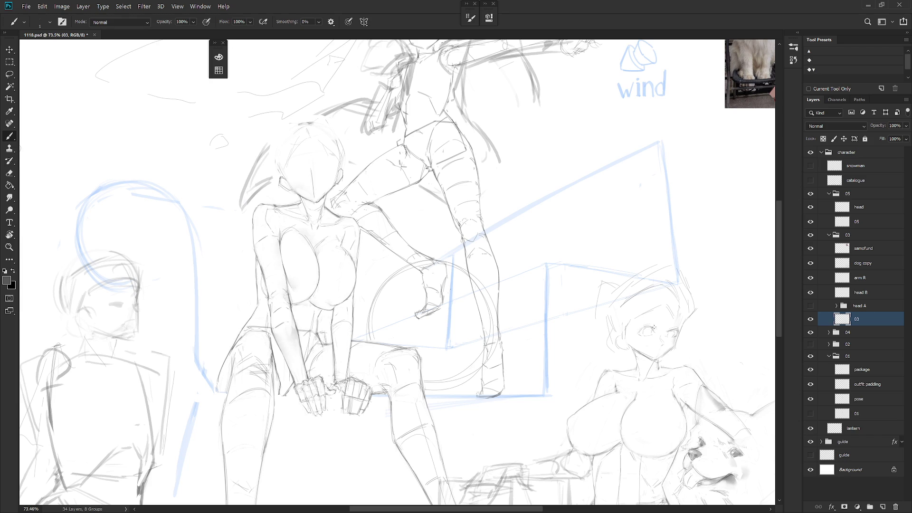
key("e")
left_click_drag(648, 328, 646, 329)
key("b")
Create a new empty Layer 1 below head B in the 03 group
scroll(690, 341, "up", 3)
key("e")
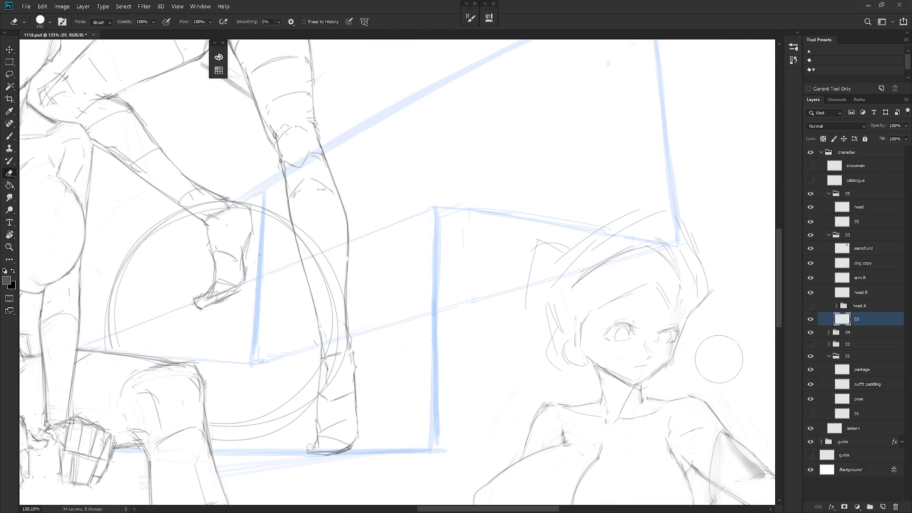
key("l")
key("ctrl+shift+alt+n")
Move the new layer up so it sits just below head B in the Layers panel
left_click_drag(863, 321, 866, 299)
left_click(811, 292)
left_click(810, 292)
left_click(861, 292)
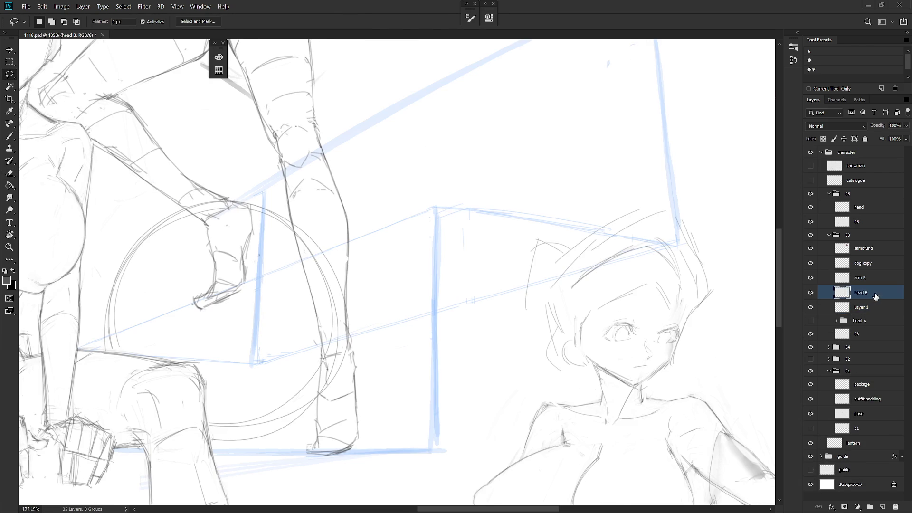
Lasso the right eye, lift it to its own layer, and merge it below head B
mouse_move(677, 349)
left_mouse_down()
mouse_move(682, 326)
mouse_move(665, 348)
left_mouse_up()
left_click(811, 292)
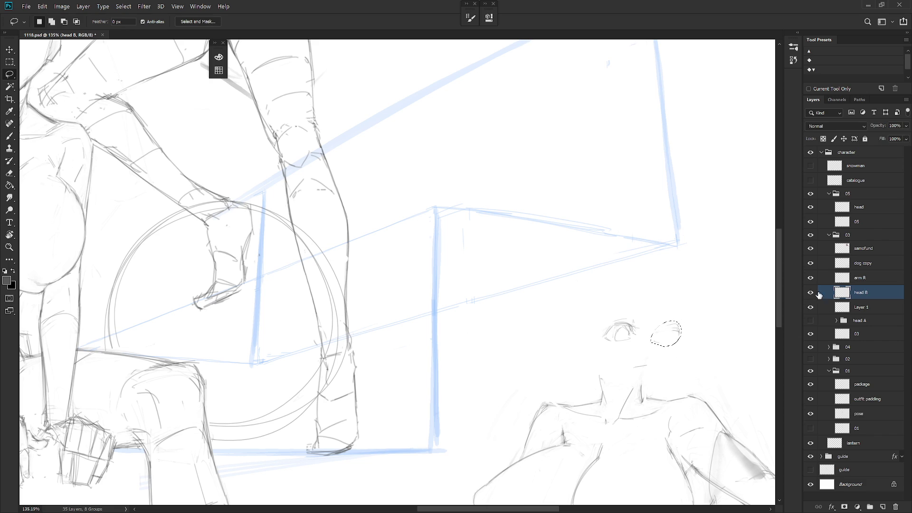
left_click(810, 292)
key("ctrl+shift+j")
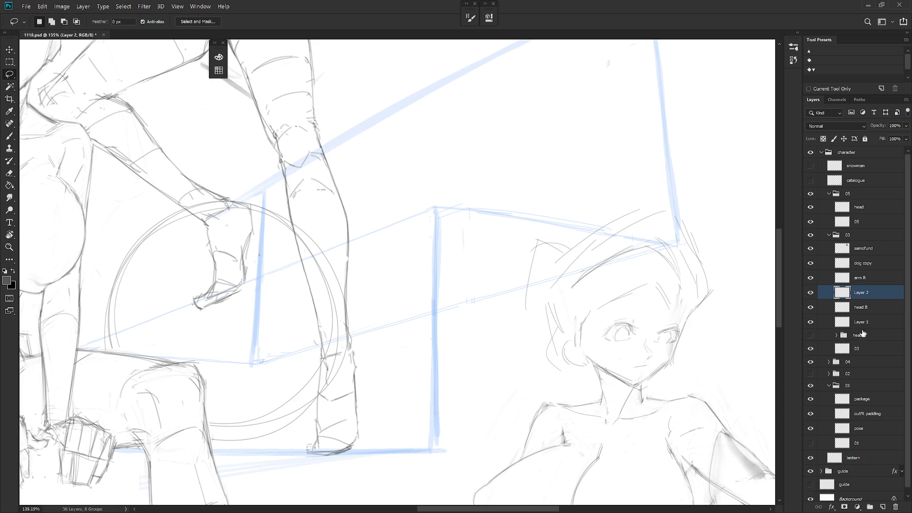
left_click_drag(860, 305, 870, 322)
key("ctrl+e")
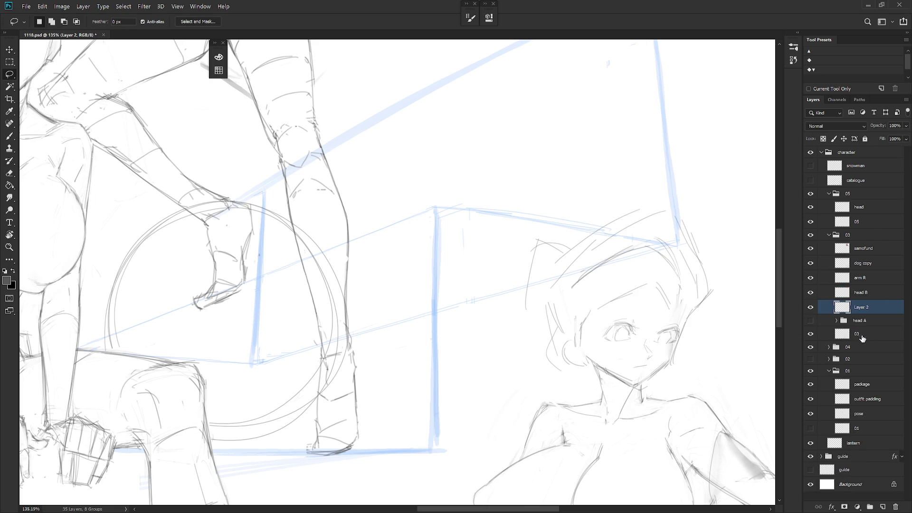
Lasso the cheek and face area from layer 03, lift it, and merge it into Layer 2
left_click(811, 307)
left_click(865, 335)
mouse_move(647, 370)
left_mouse_down()
mouse_move(677, 348)
mouse_move(683, 328)
mouse_move(645, 367)
left_mouse_up()
key("ctrl+shift+j")
left_click_drag(855, 335, 855, 316)
left_click(810, 307)
left_click(826, 310, "shift")
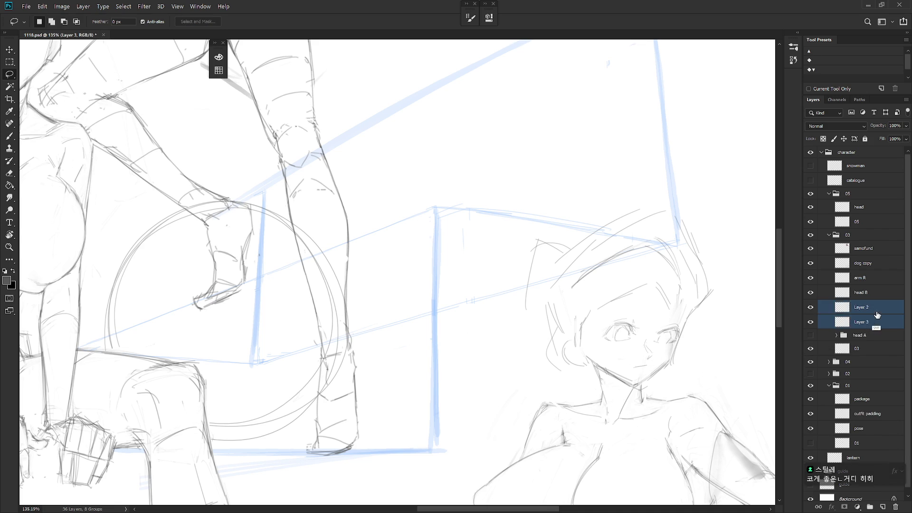
key("ctrl+e")
Erase the stray strokes around the nose and jaw on Layer 2
scroll(662, 337, "down", 3)
scroll(661, 337, "up", 3)
key("e")
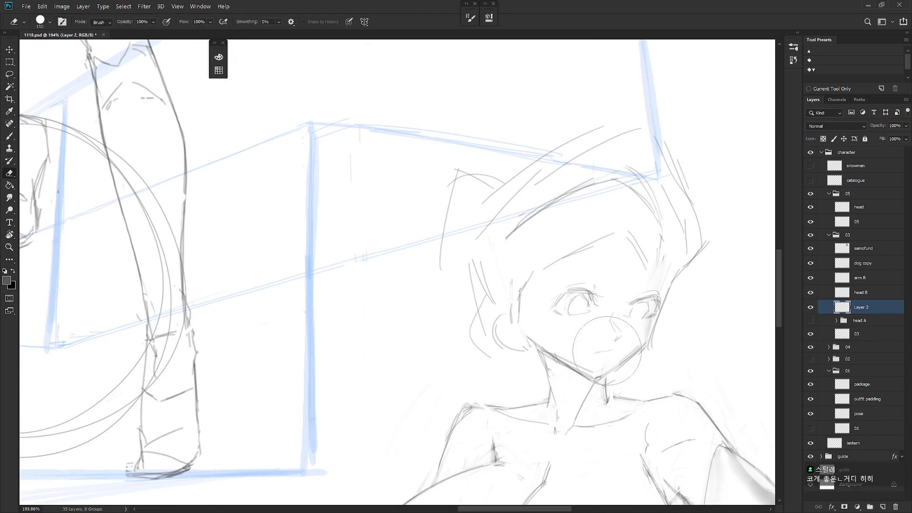
mouse_move(618, 322)
left_mouse_down()
mouse_move(591, 327)
mouse_move(604, 342)
left_mouse_up()
left_click(812, 308)
left_click(812, 308)
Lasso the nose on layer 03, copy it to a new layer, and place it above head B
left_click(848, 333)
key("l")
mouse_move(627, 332)
left_mouse_down()
mouse_move(609, 330)
mouse_move(626, 336)
left_mouse_up()
left_click(811, 334)
left_click(811, 334)
left_click(811, 307)
left_click(810, 306)
left_click(811, 292)
left_click(811, 293)
key("ctrl+j")
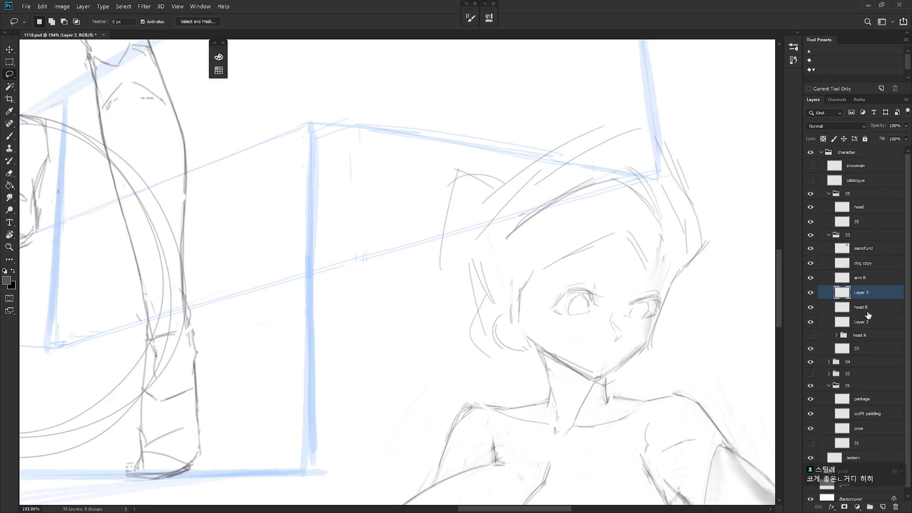
mouse_move(869, 324)
left_mouse_down()
mouse_move(842, 316)
mouse_move(849, 301)
left_mouse_up()
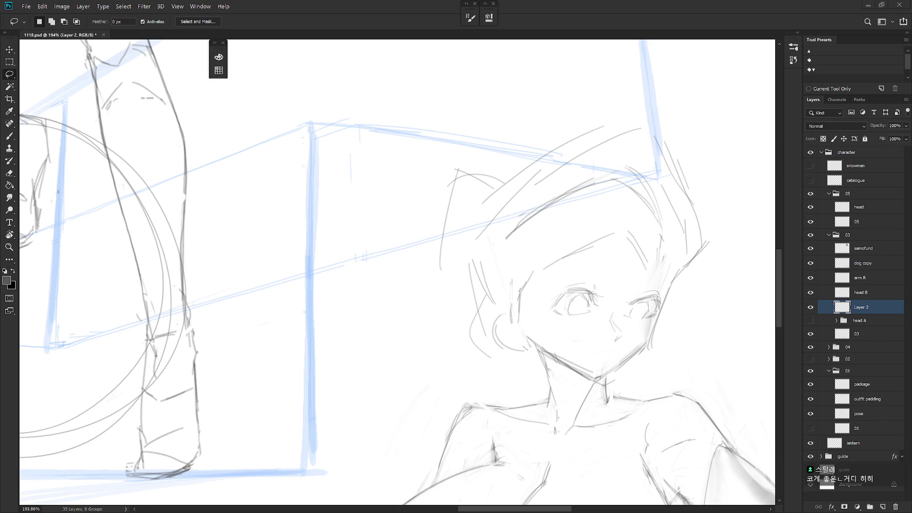
Switch to the Brush tool and scroll the view around the face
key("b")
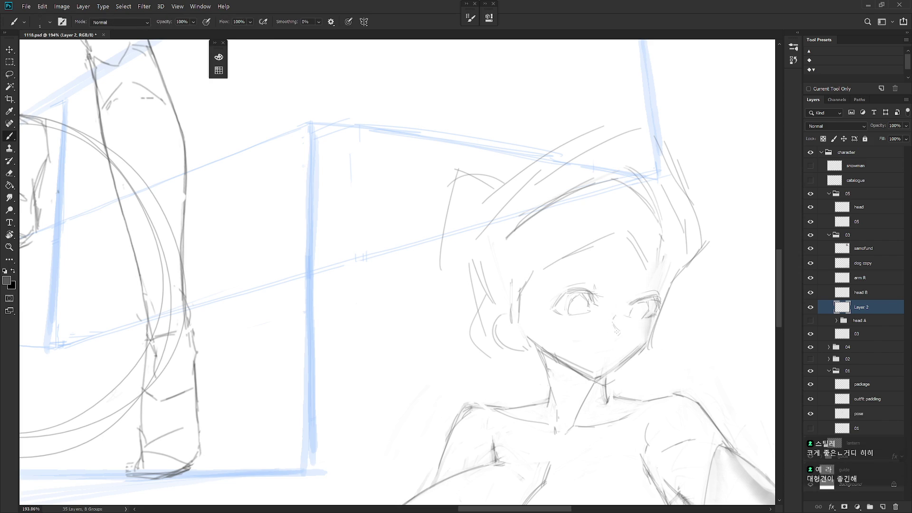
scroll(668, 319, "down", 5)
scroll(689, 335, "up", 3)
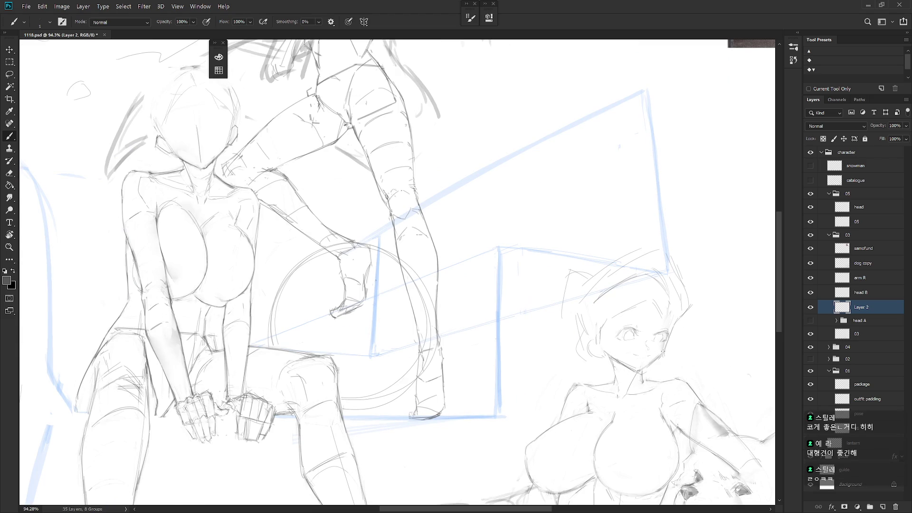
scroll(670, 348, "down", 1)
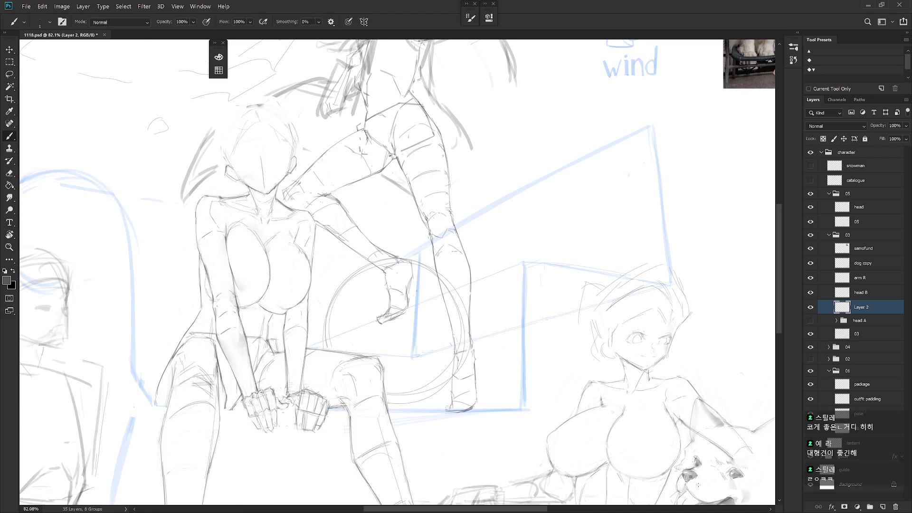
scroll(676, 345, "up", 3)
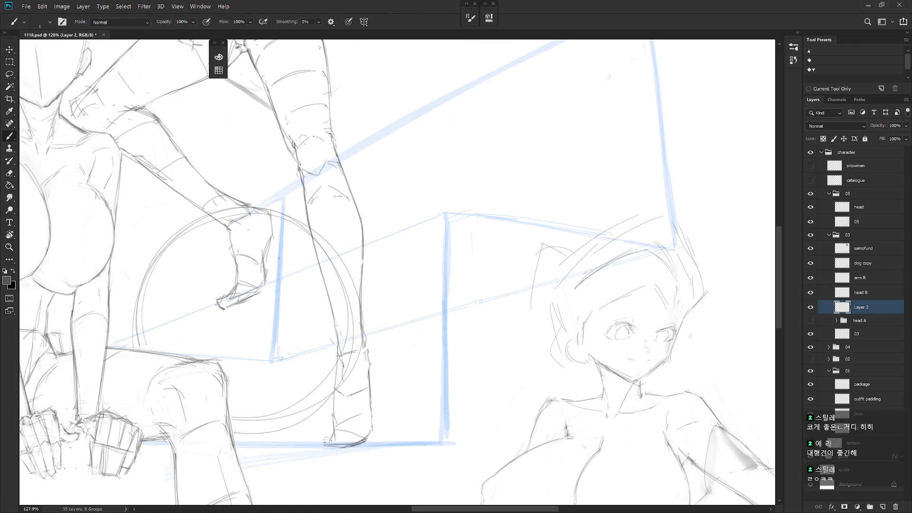
scroll(691, 333, "down", 5)
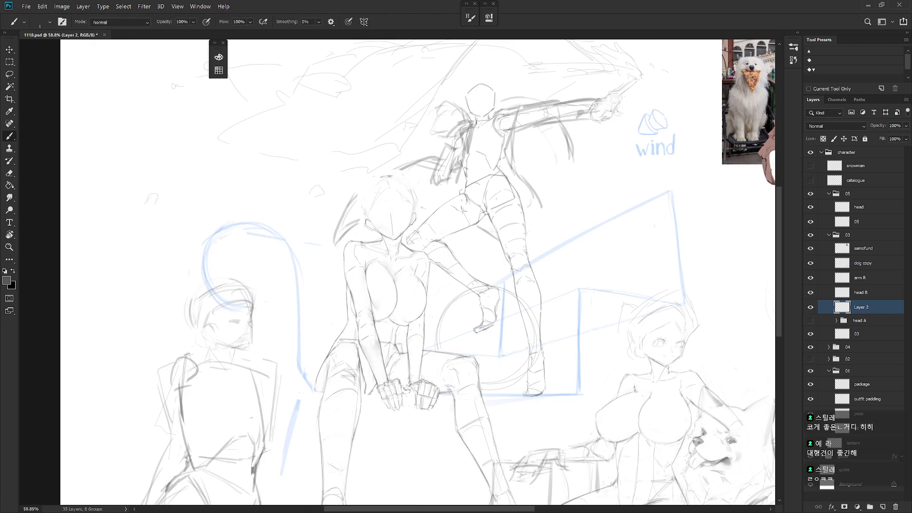
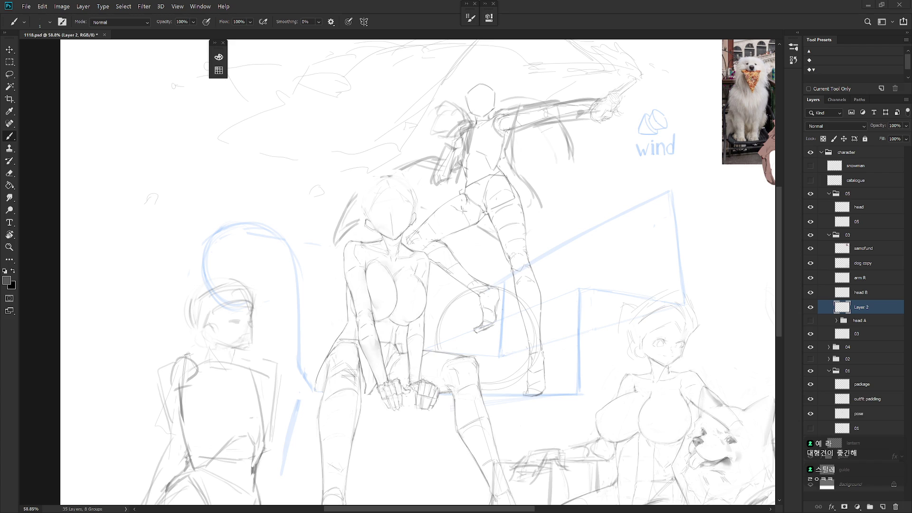
Compare the Layer 2 face with the head A draft, keeping Layer 2 visible and head A hidden
scroll(695, 350, "up", 5)
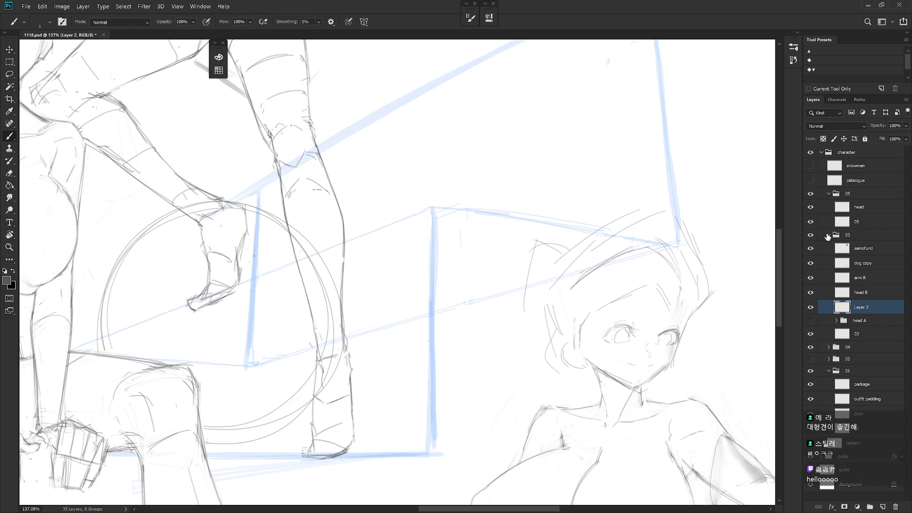
left_click(810, 308)
left_click(810, 321)
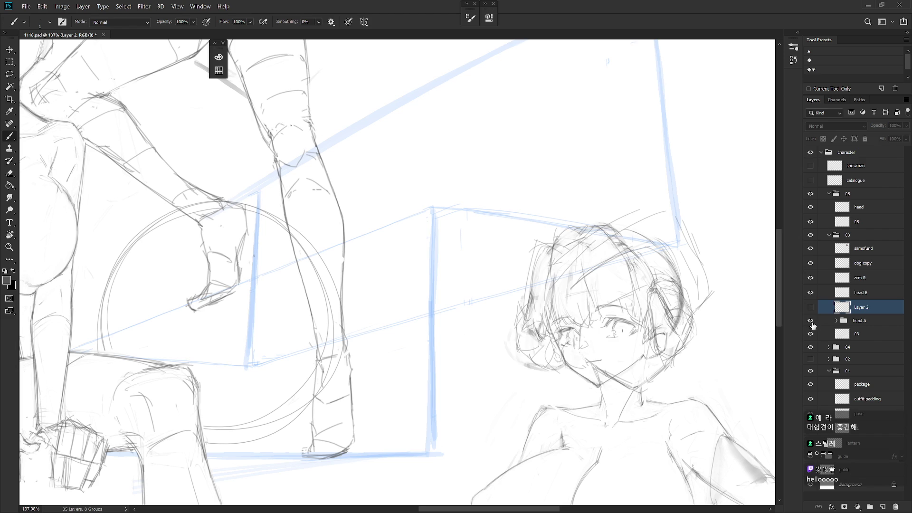
left_click(811, 321)
left_click(810, 308)
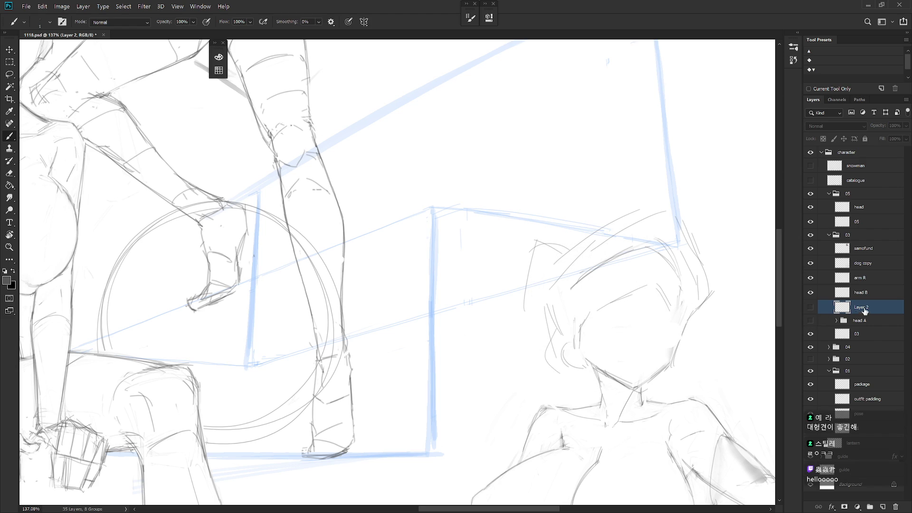
Erase and sketch strokes on the Layer 2 face, rechecking it by briefly hiding the layer
key("e")
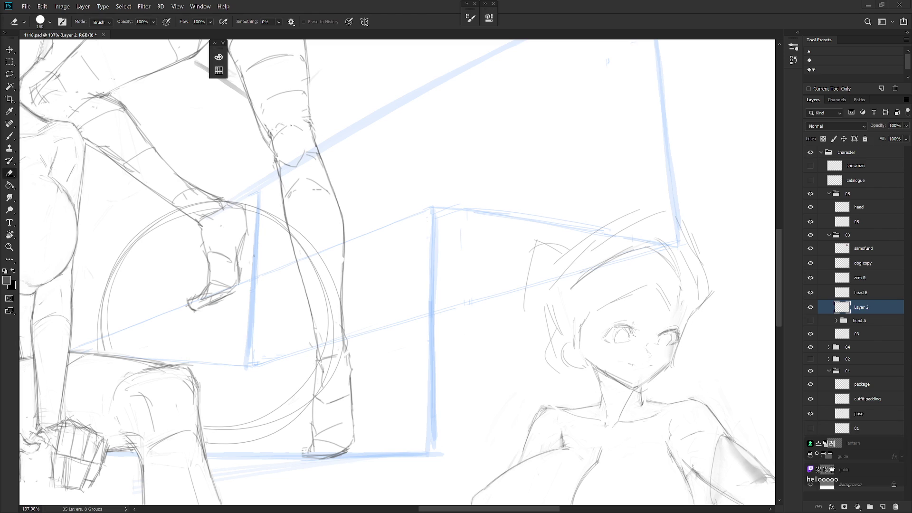
key("b")
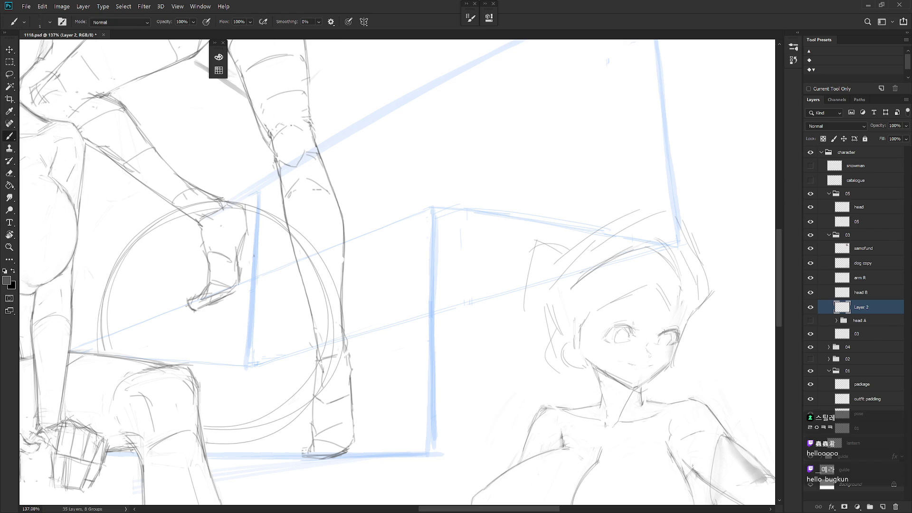
key("e")
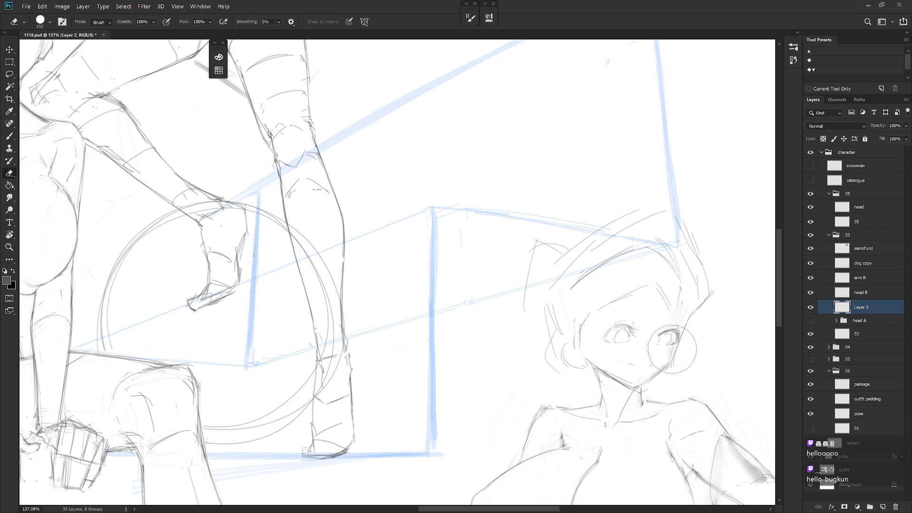
left_click(810, 307)
left_click(810, 307)
Make the head B layer active with the brush ready
left_click(867, 334)
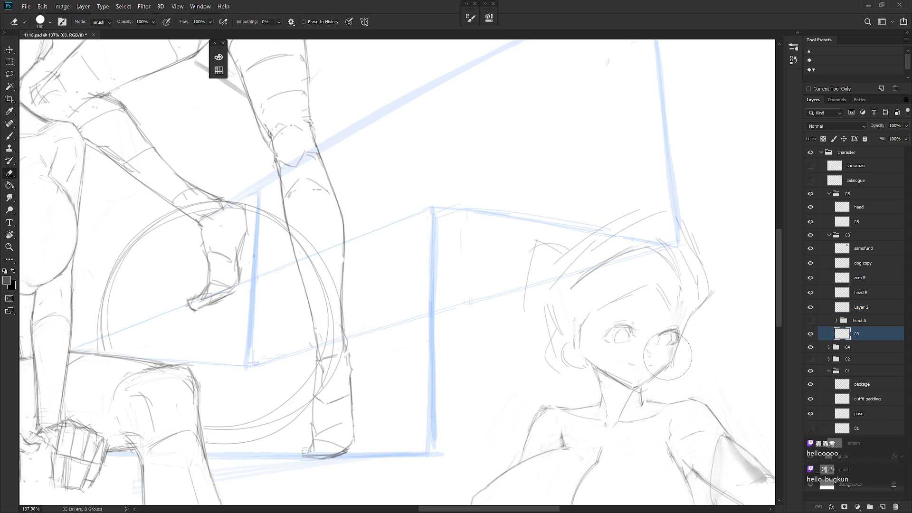
left_click(870, 293)
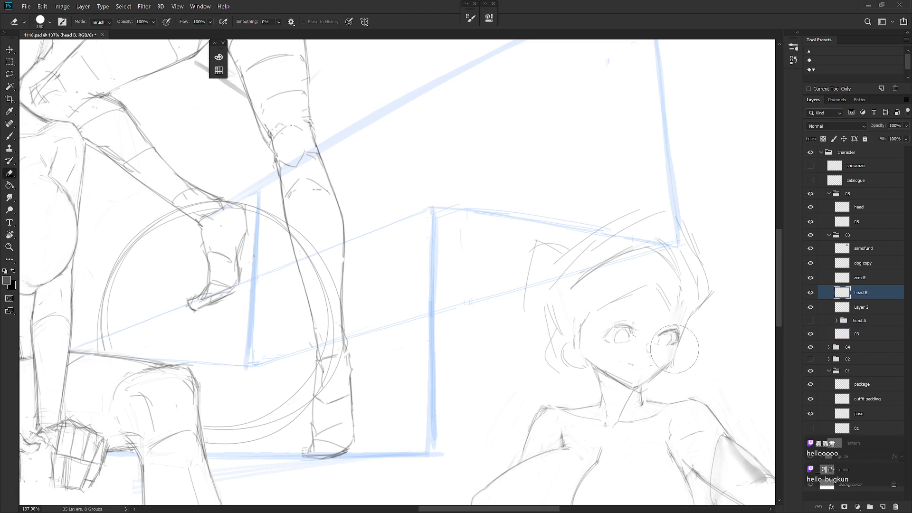
scroll(692, 367, "down", 5)
scroll(692, 366, "up", 3)
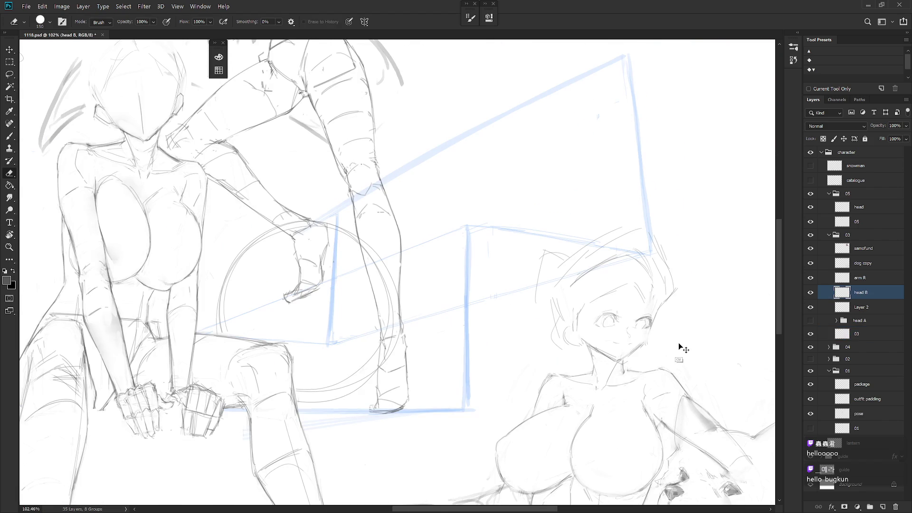
key("b")
key("b")
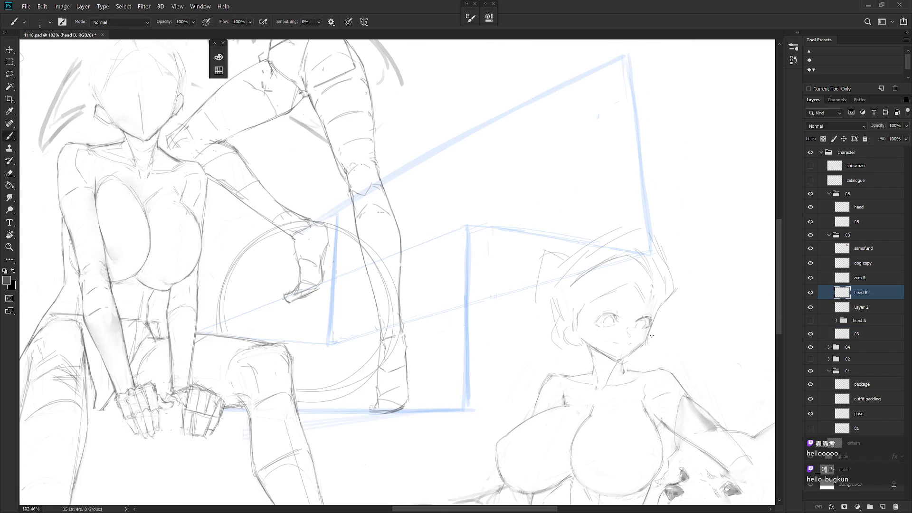
Undo an accidental shift of the head sketch and make Layer 2 active
key("v")
mouse_move(641, 380)
left_mouse_down()
mouse_move(640, 372)
mouse_move(658, 399)
left_mouse_up()
key("ctrl+z")
left_click(658, 399, "ctrl")
scroll(675, 402, "down", 5)
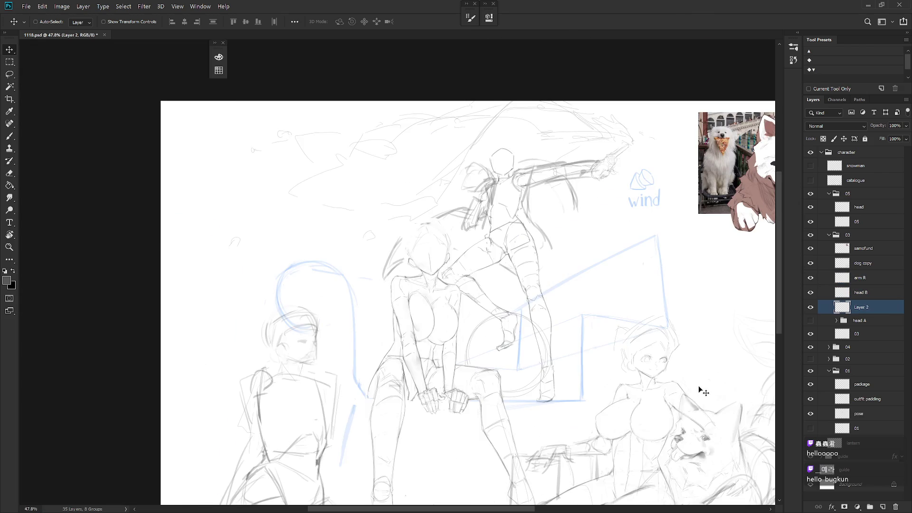
scroll(649, 370, "up", 6)
Erase the old smile on Layer 2 and sketch a new mouth with brush and pencil
key("e")
key("b")
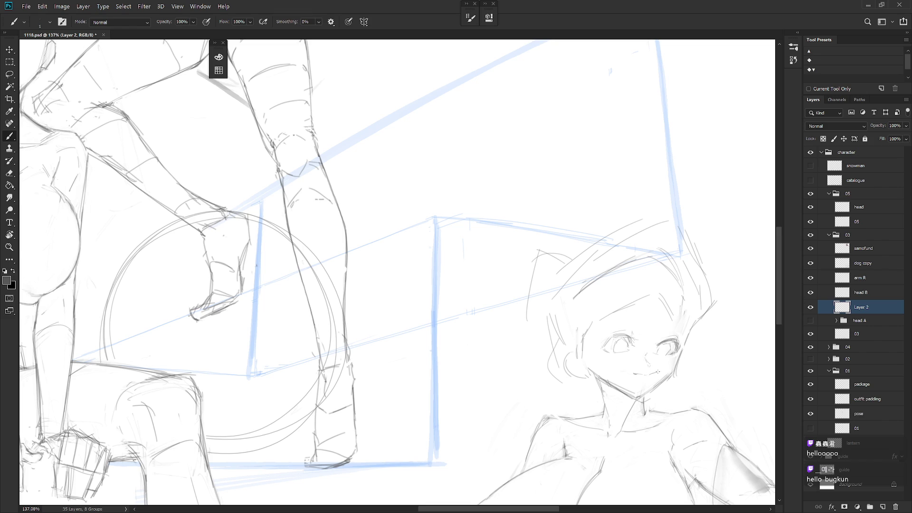
key("e")
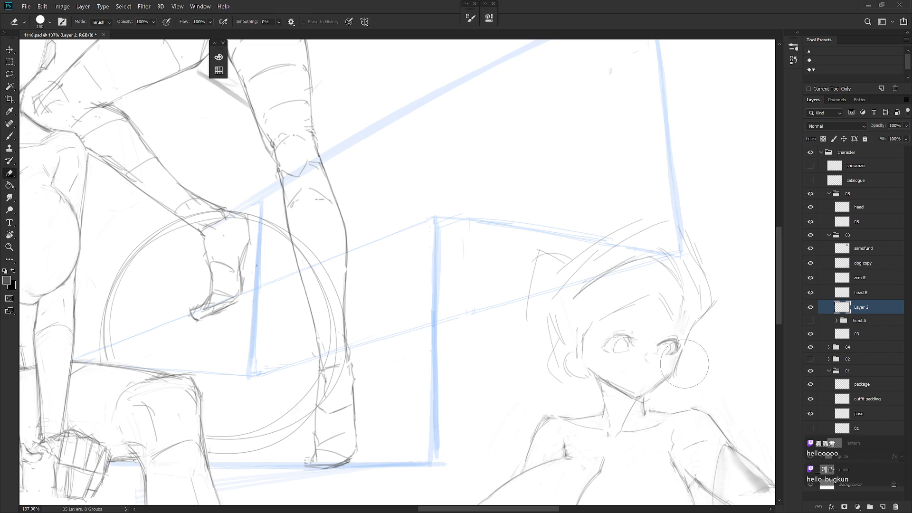
scroll(722, 360, "down", 4)
scroll(632, 347, "up", 2)
key("b")
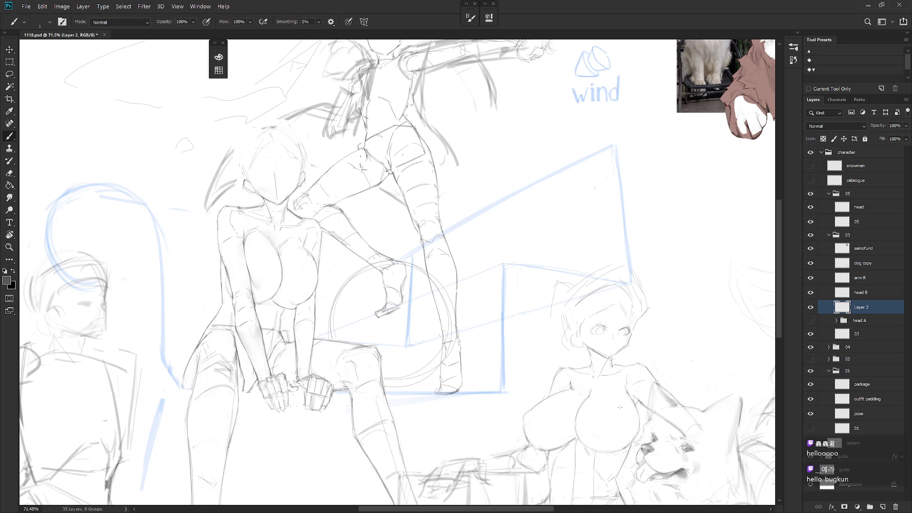
scroll(610, 351, "up", 3)
key("shift+b")
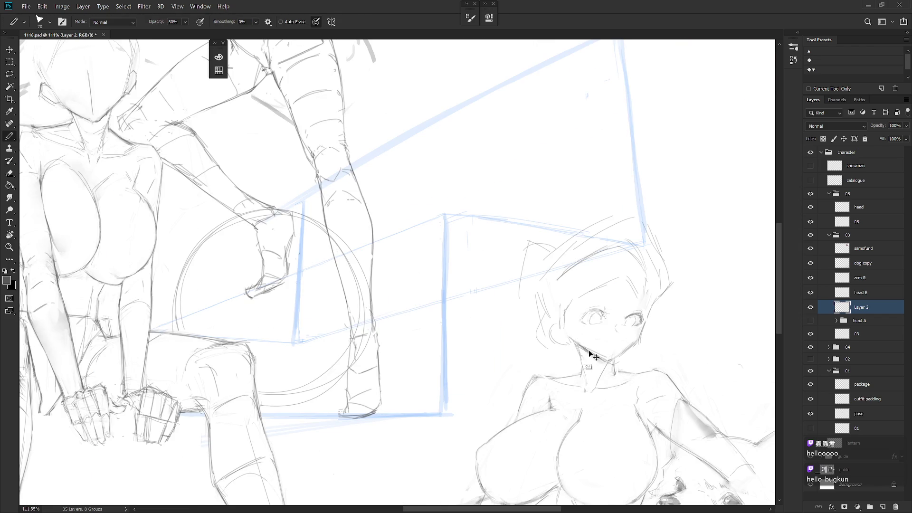
key("e")
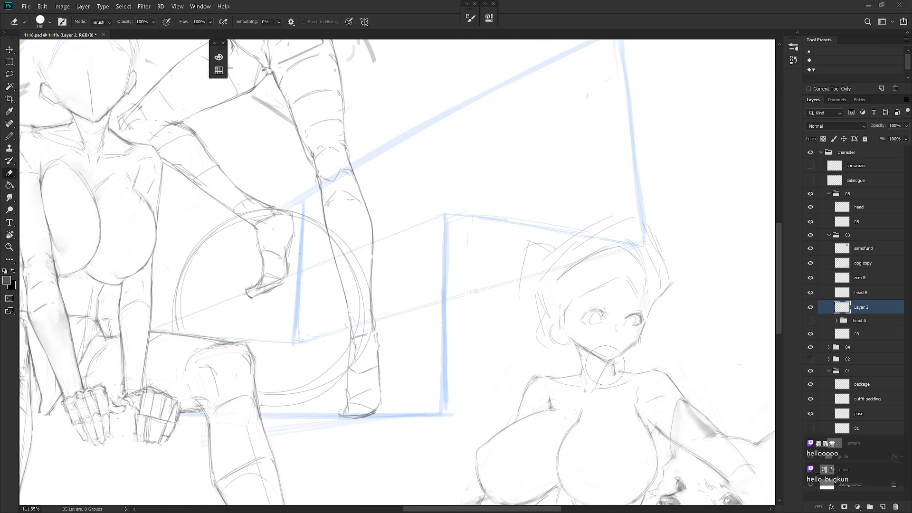
On head B, erase the trial mark below the mouth and redraw the chin with a 1-pixel brush
left_click(865, 294)
key("b")
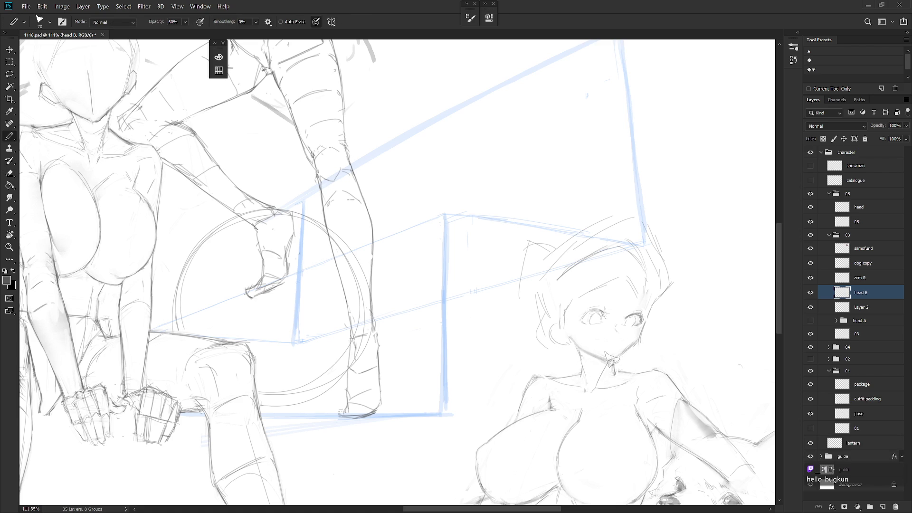
key("e")
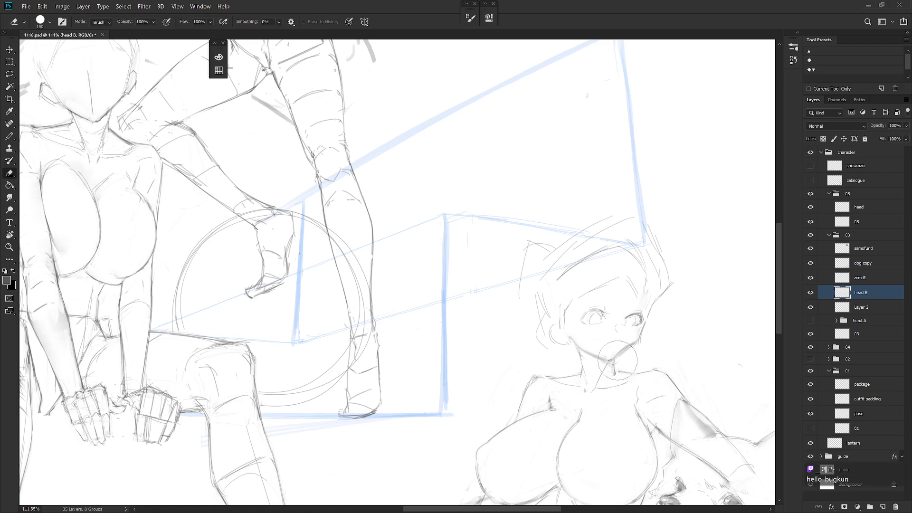
key("b")
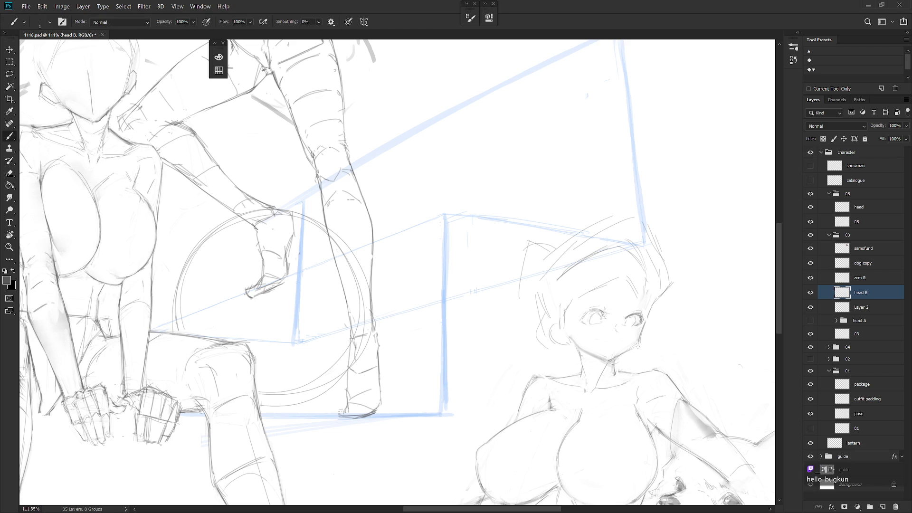
left_click(695, 370, "ctrl+alt")
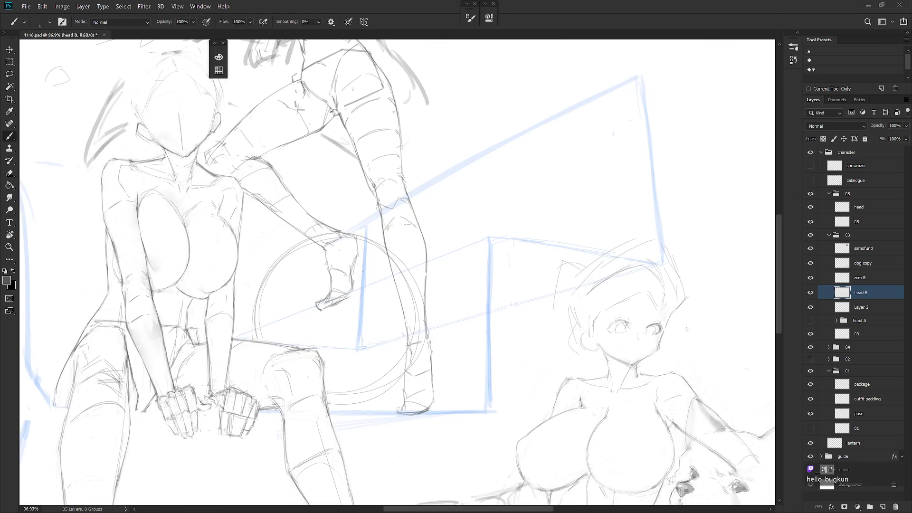
Touch up the girl's mouth on head B with pencil, soft brush and eraser strokes
scroll(695, 369, "down", 5)
scroll(639, 240, "up", 6)
key("e")
scroll(627, 275, "down", 4)
key("b")
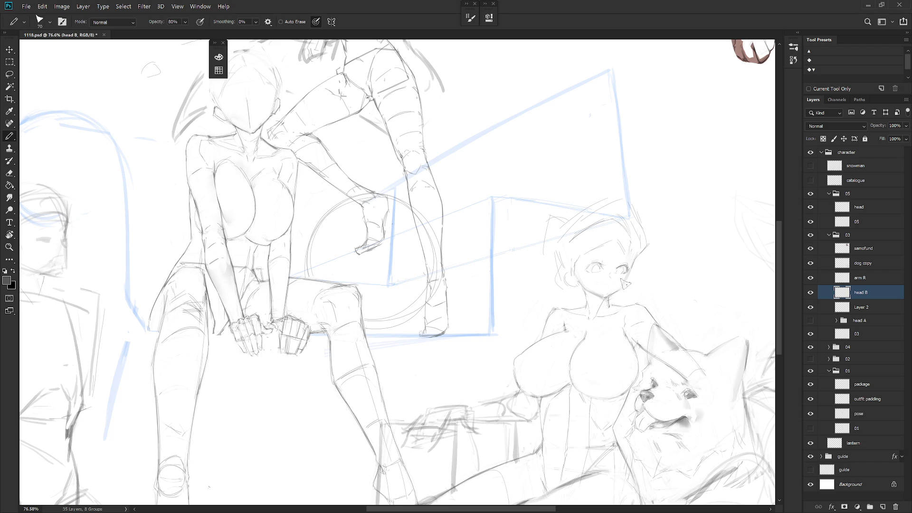
key("shift+b")
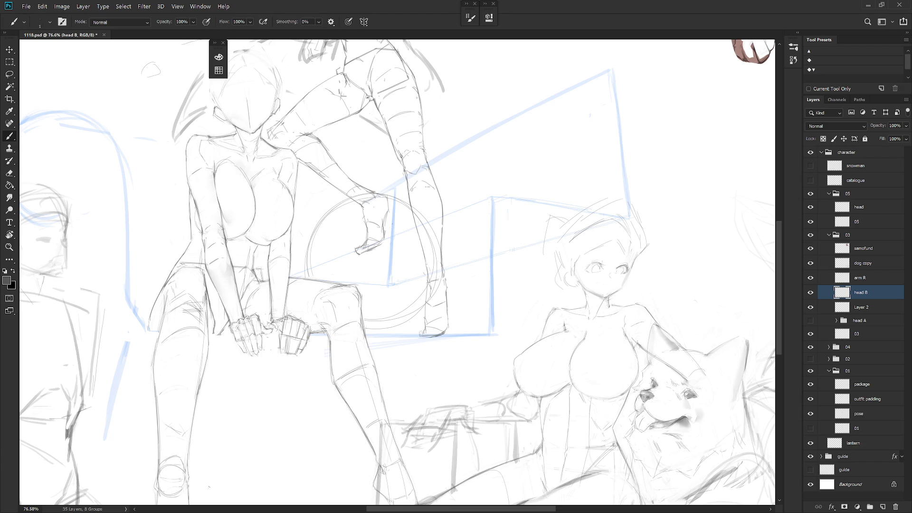
key("shift+b")
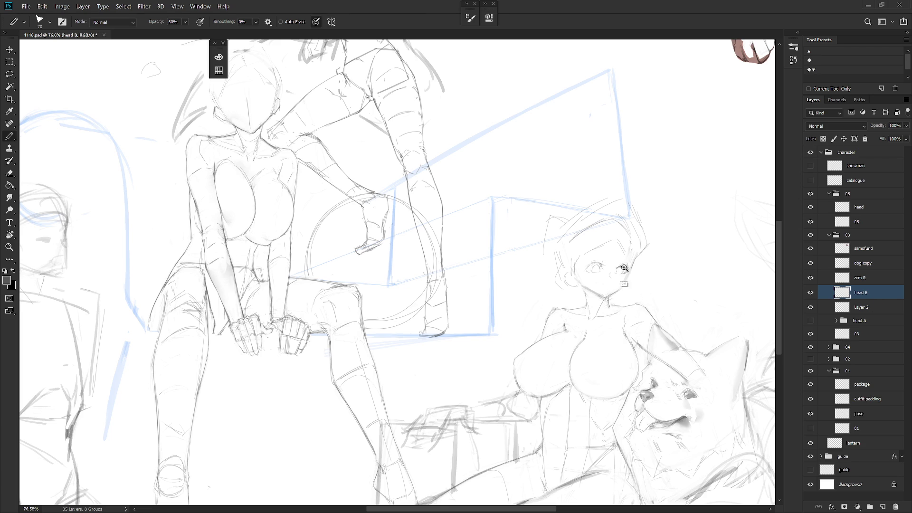
scroll(632, 274, "up", 5)
key("shift+b")
On Layer 2, lasso the girl's eye and rotate it slightly with Free Transform
key("l")
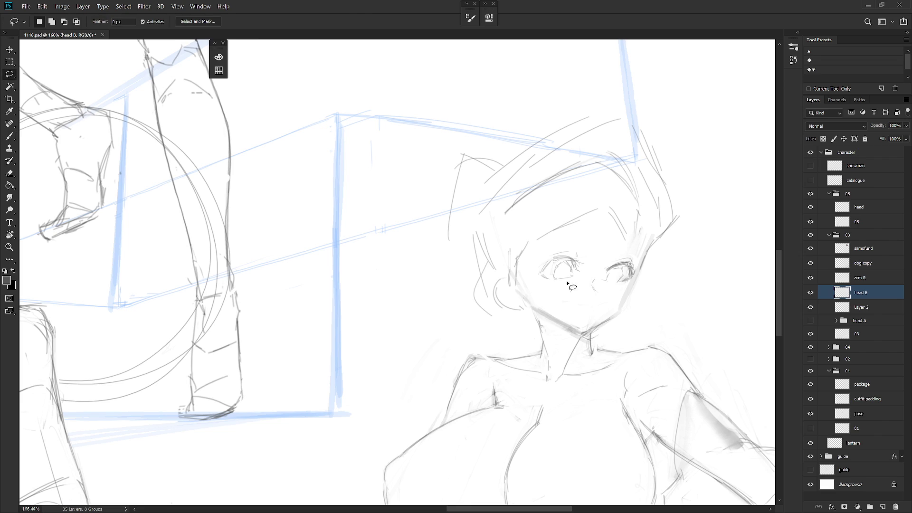
left_click(868, 310)
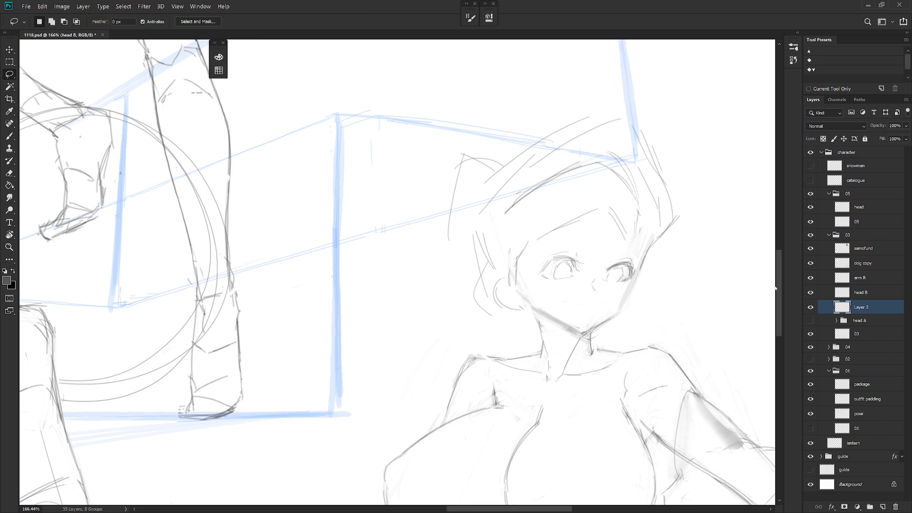
double_click(876, 312)
left_click(883, 200)
mouse_move(587, 279)
left_mouse_down()
mouse_move(572, 291)
mouse_move(535, 266)
mouse_move(542, 287)
left_mouse_up()
key("ctrl+t")
left_click_drag(610, 242, 612, 236)
key("Return")
key("ctrl+d")
key("b")
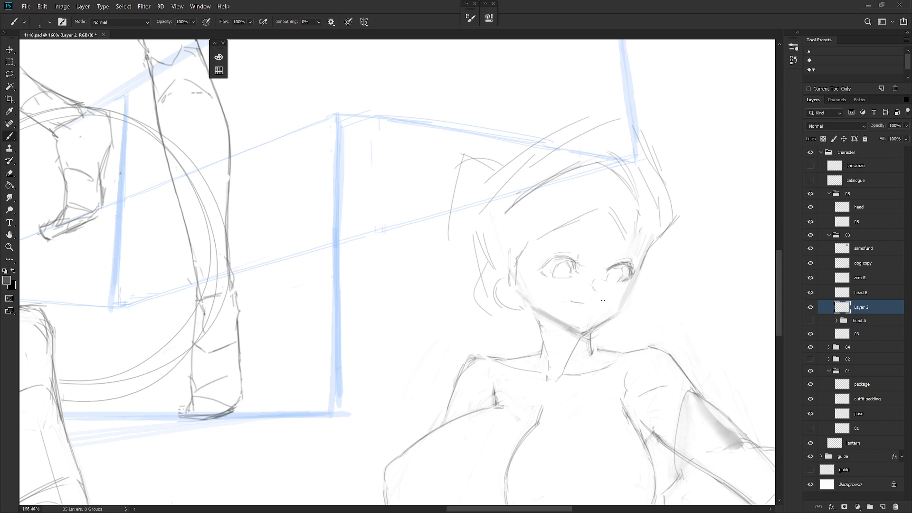
Rotate the view around the girl's head and erase and redraw her eyes with thin lines
scroll(629, 302, "down", 5)
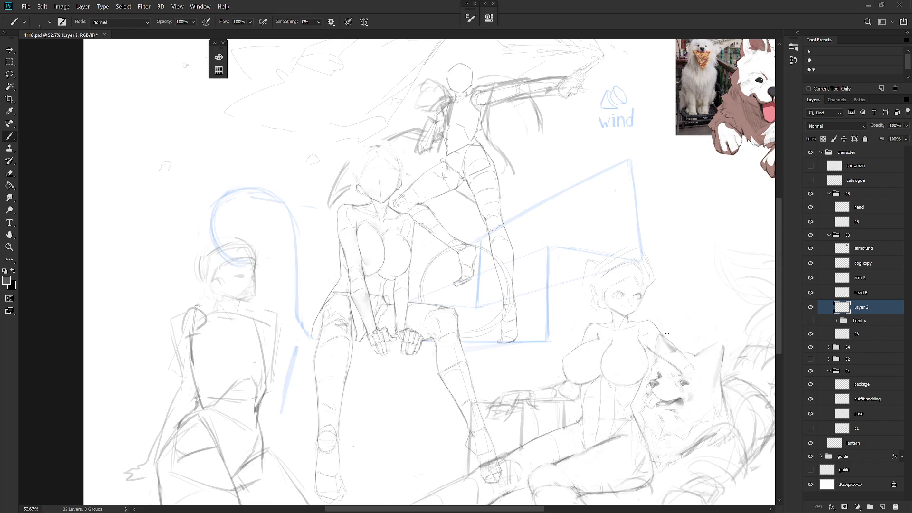
scroll(658, 308, "up", 4)
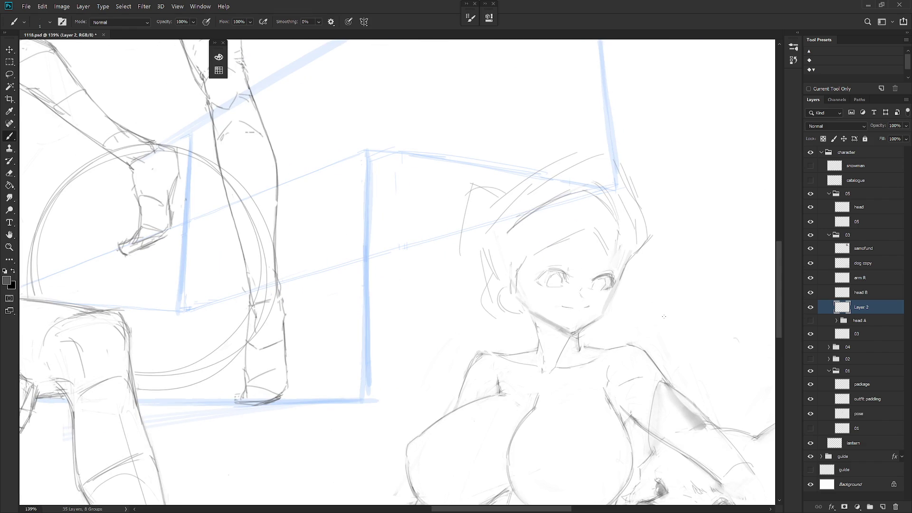
key("r")
left_click_drag(656, 323, 597, 259)
key("e")
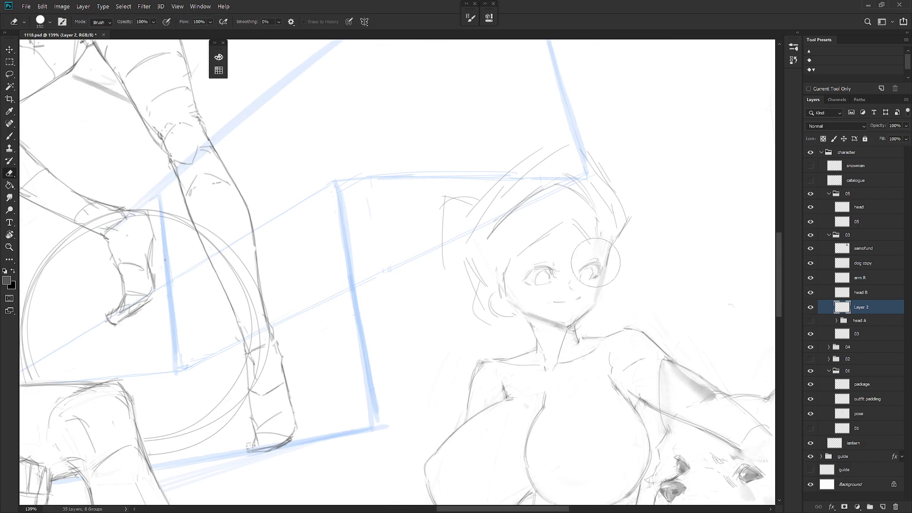
key("b")
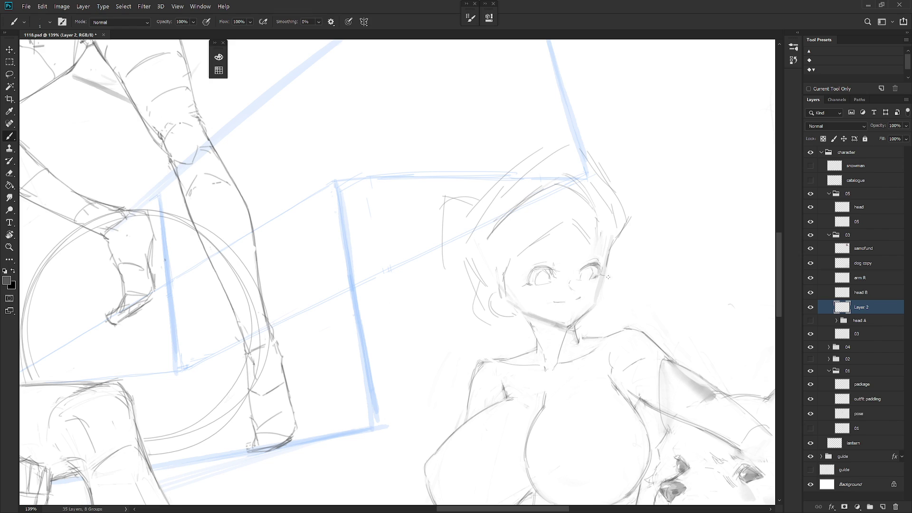
left_click(866, 294)
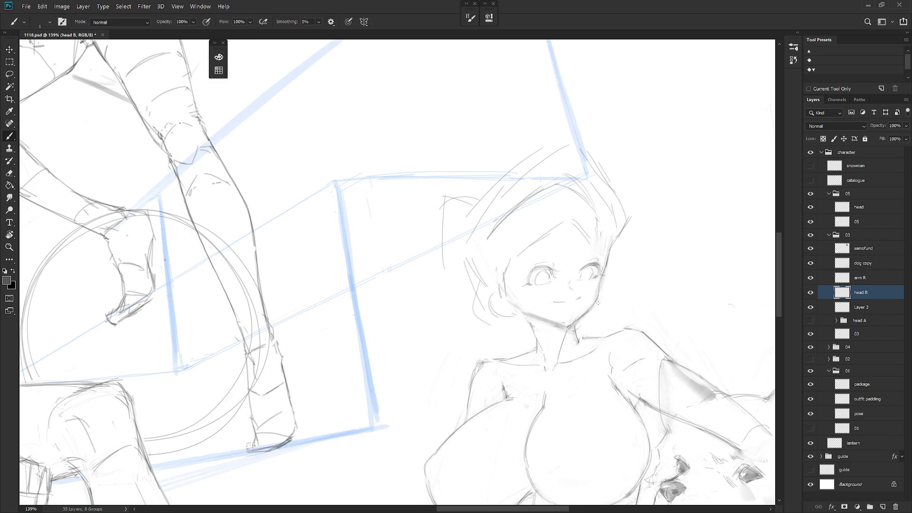
Lasso the jaw area and add a stroke along the left eye's outer edge
key("l")
mouse_move(600, 297)
left_mouse_down()
mouse_move(578, 326)
mouse_move(601, 305)
mouse_move(615, 306)
left_mouse_up()
scroll(618, 304, "down", 3)
key("b")
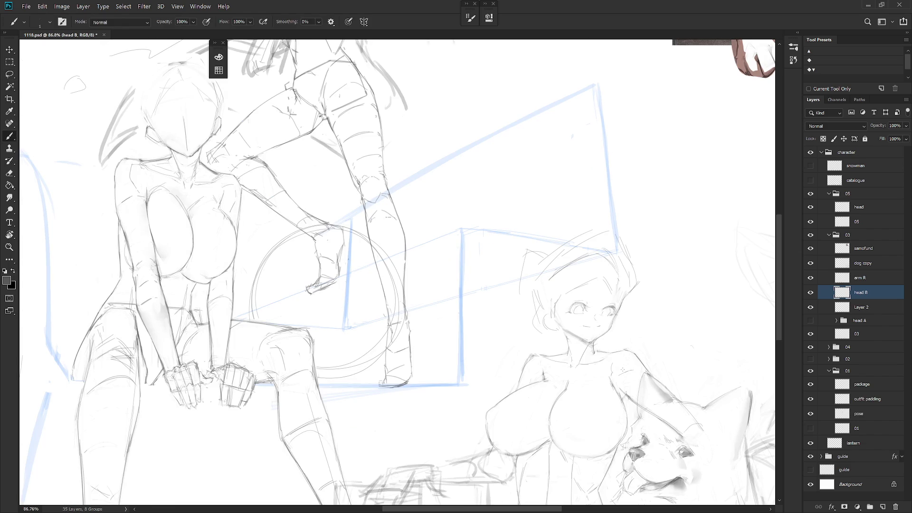
scroll(604, 305, "up", 3)
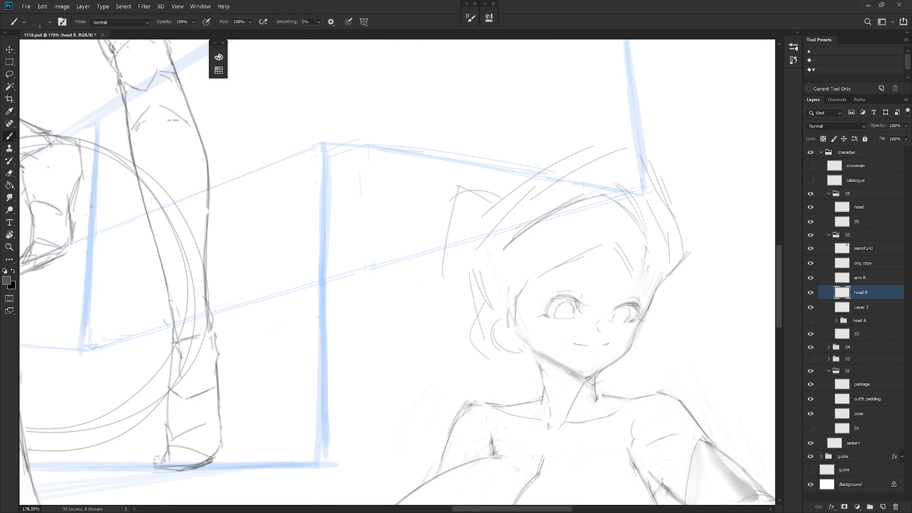
left_click_drag(551, 299, 540, 316)
key("e")
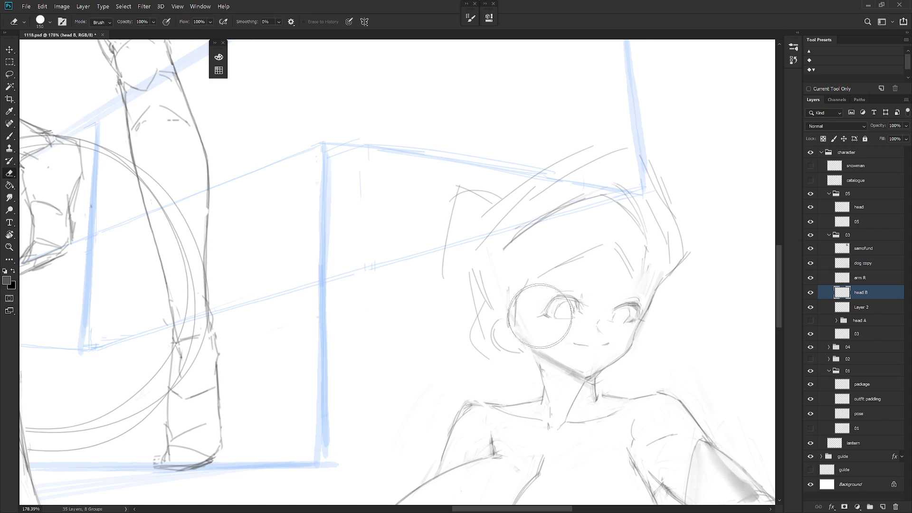
Compare with head B hidden, then erase and redraw the eye's shape on Layer 2
left_click(811, 293)
left_click(811, 293)
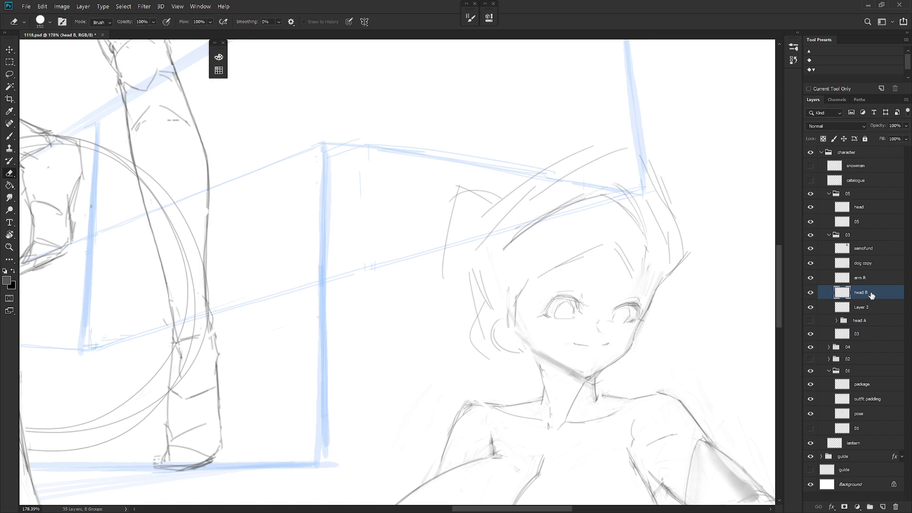
key("l")
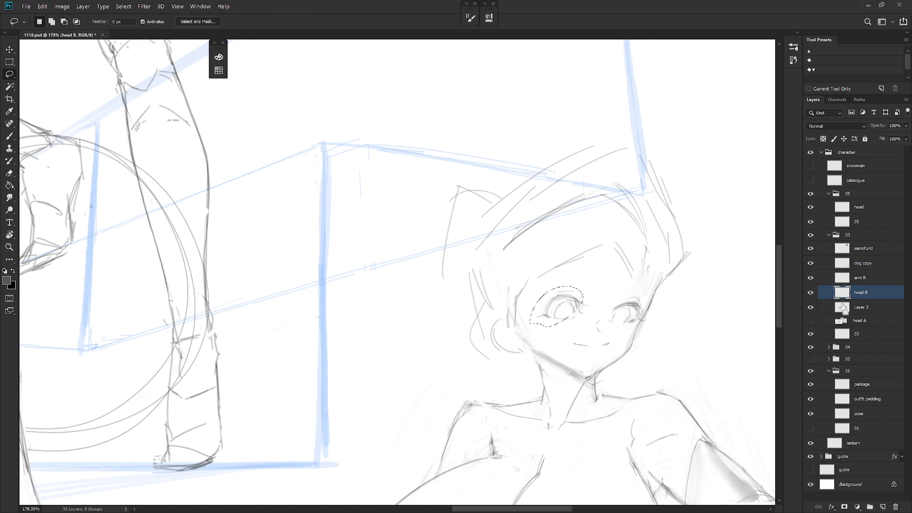
left_click(872, 309)
key("b")
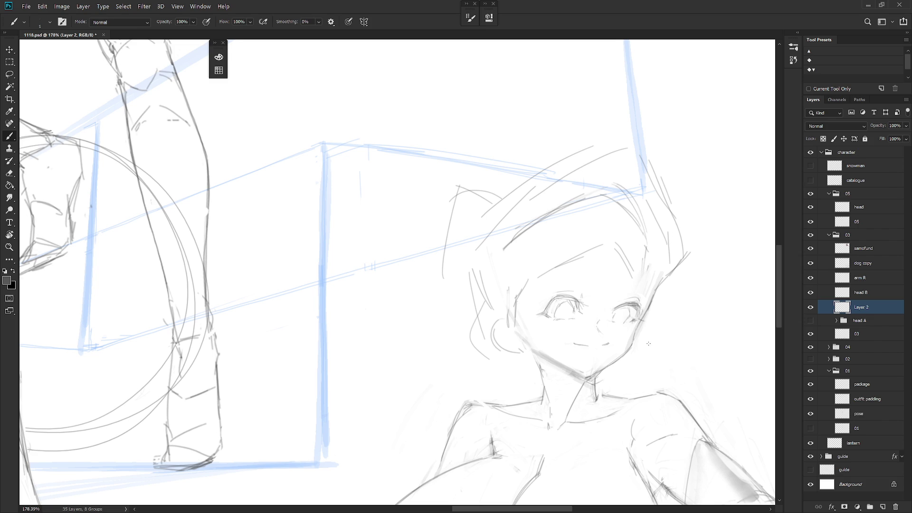
scroll(648, 333, "down", 5)
scroll(655, 296, "up", 4)
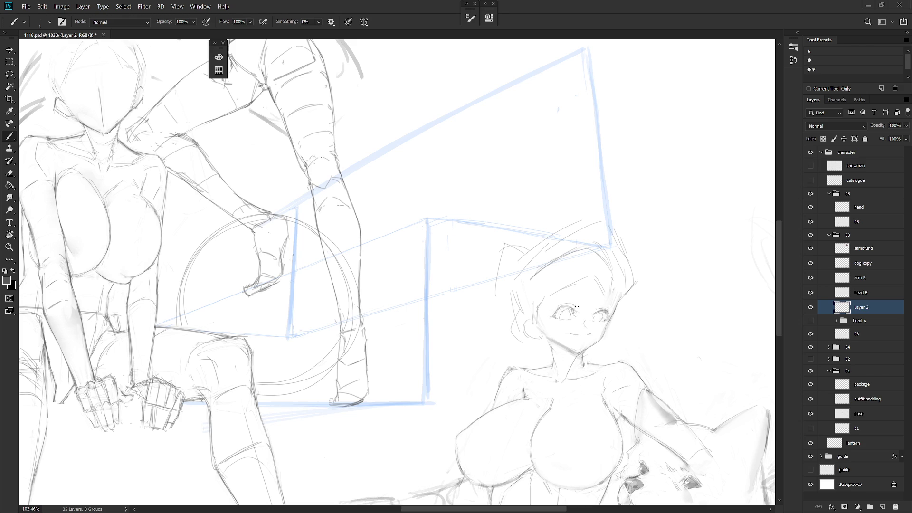
key("e")
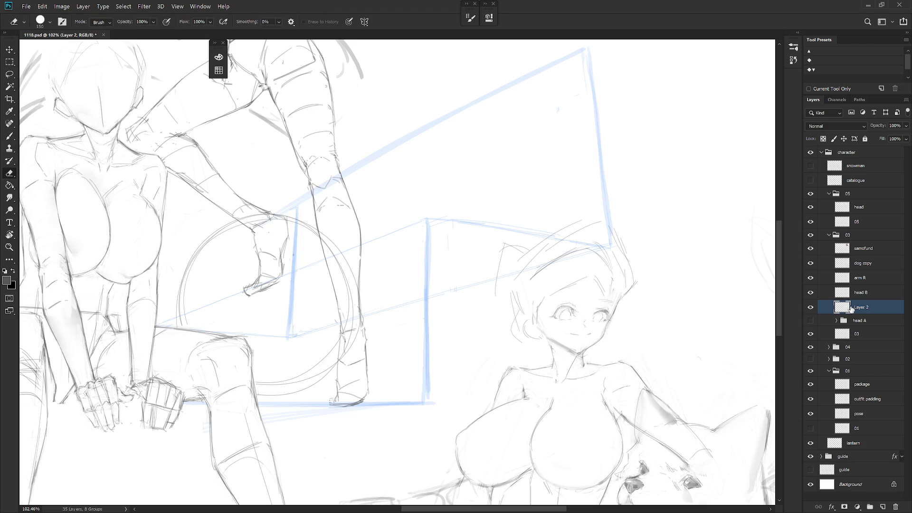
left_click(870, 298)
key("b")
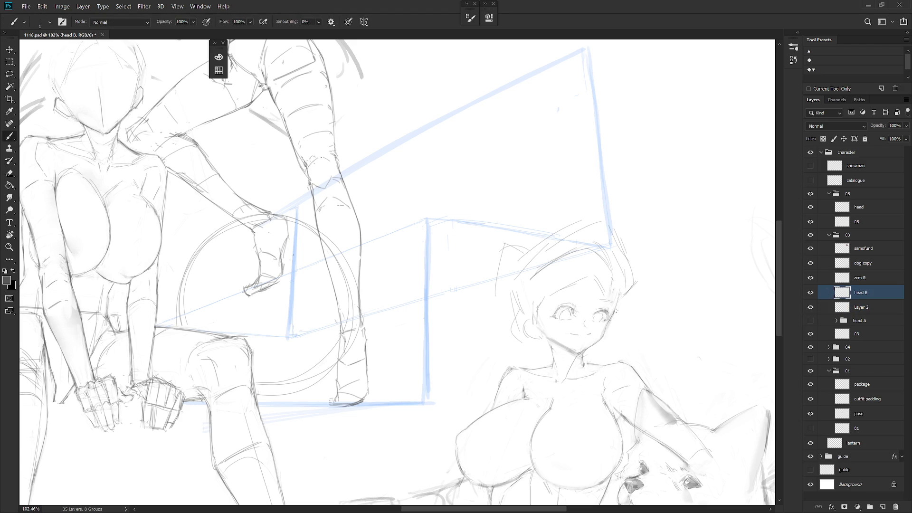
scroll(645, 330, "down", 3)
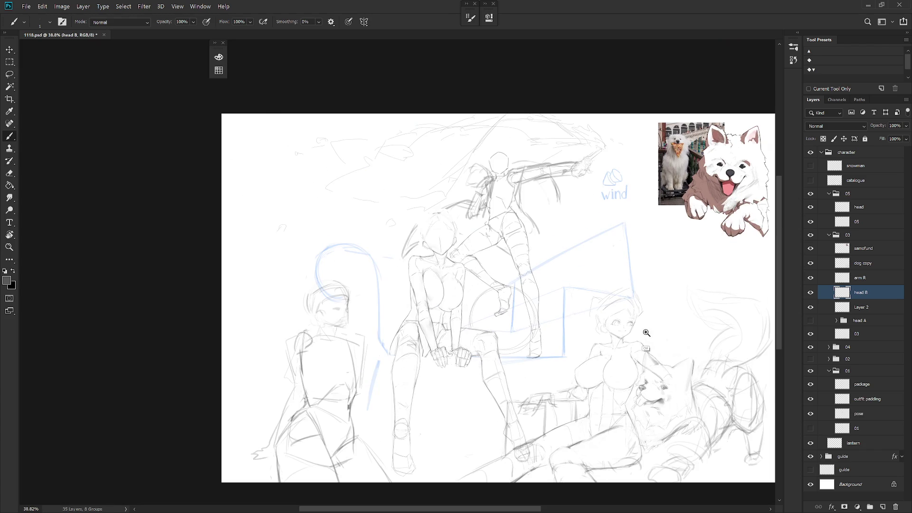
Mirror the canvas horizontally to check proportions and make Layer 2 active
scroll(647, 332, "up", 1)
scroll(649, 342, "down", 2)
key("ctrl+shift+h")
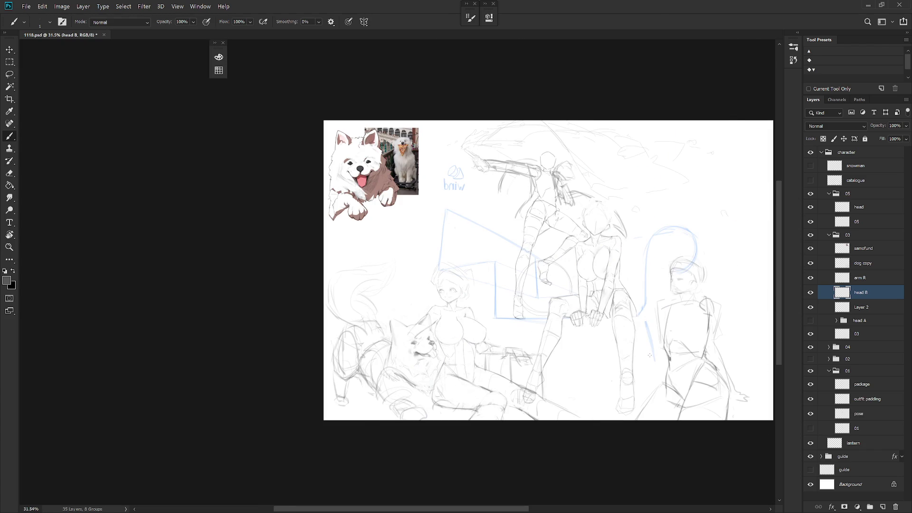
scroll(451, 292, "up", 3)
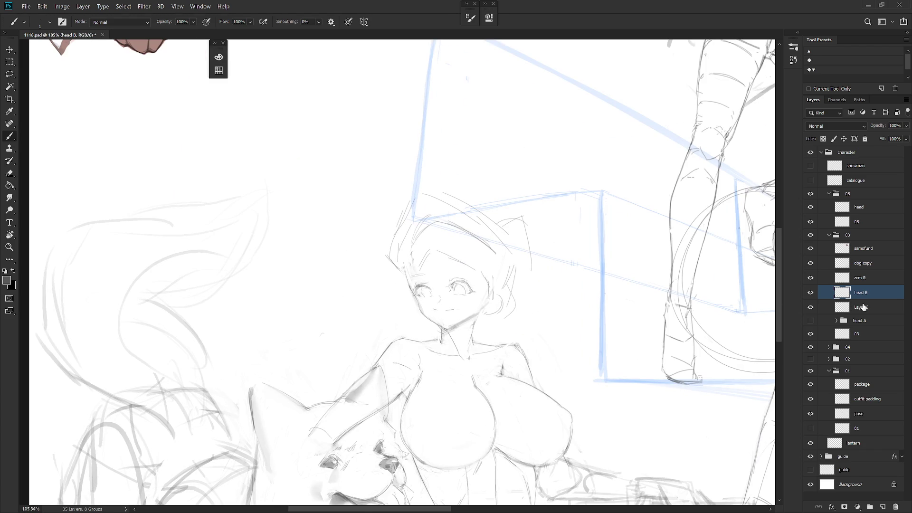
left_click(862, 308)
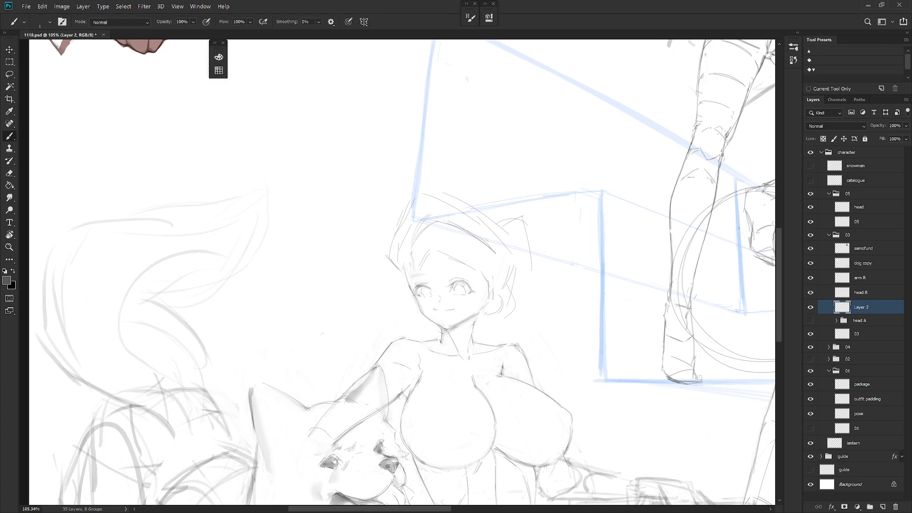
Lasso the girl's mouth and rotate it about 6.53° into place
scroll(434, 287, "up", 2)
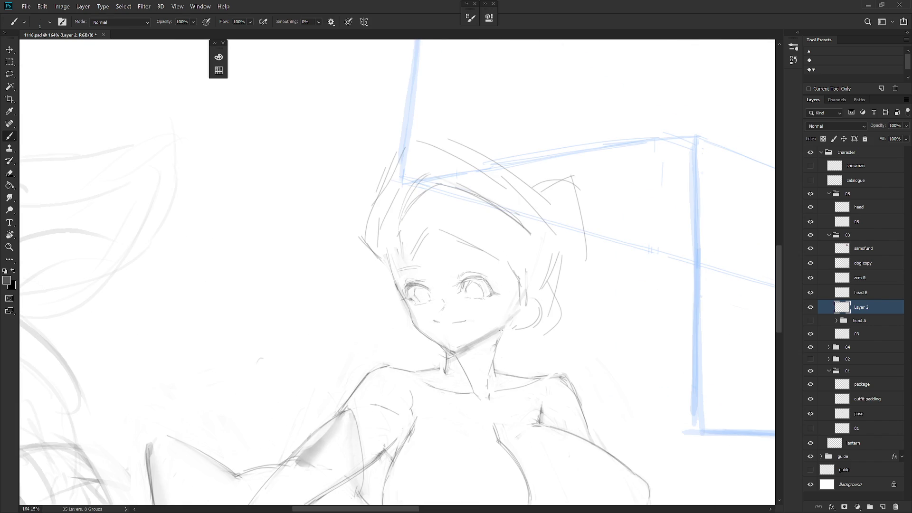
key("l")
left_click_drag(439, 322, 431, 326)
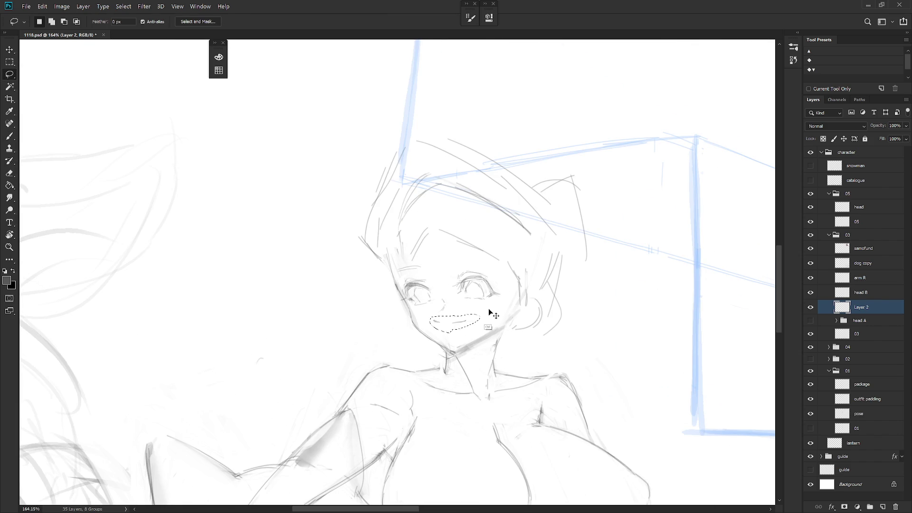
key("ctrl+t")
left_click_drag(494, 304, 501, 292)
left_click_drag(468, 320, 473, 324)
key("Return")
Touch up the rotated mouth with alternating brush and eraser strokes
key("b")
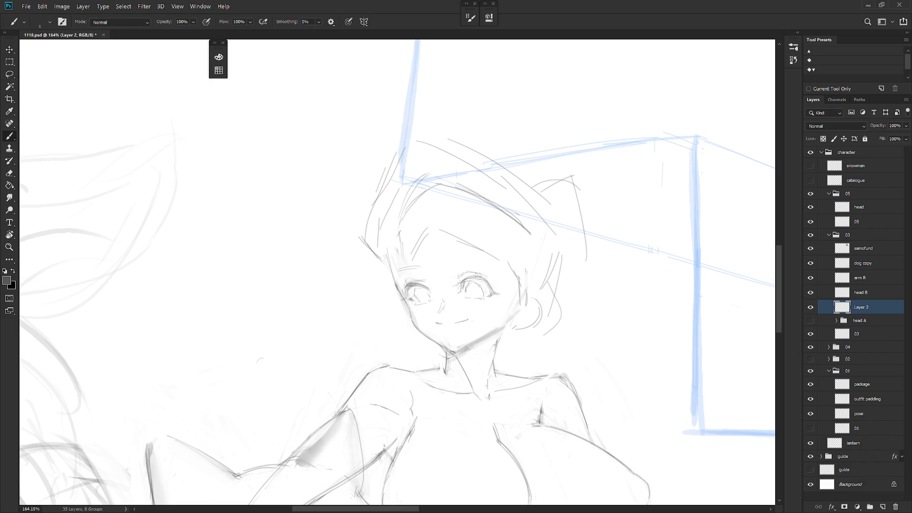
key("e")
key("b")
key("e")
key("b")
scroll(565, 326, "down", 5)
scroll(643, 395, "right", 10)
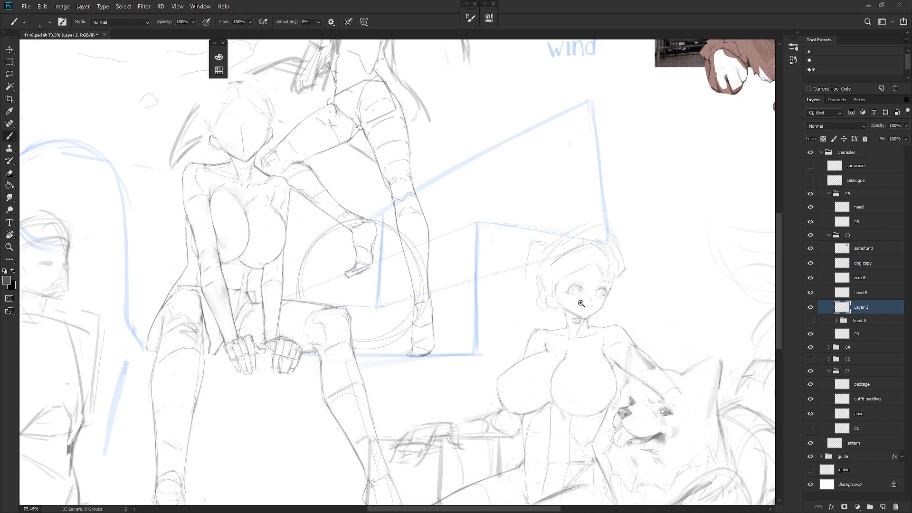
scroll(570, 324, "up", 3)
Toggle Layer 2 visibility several times to compare the face with and without it
left_click(811, 308)
left_click(811, 307)
left_click(811, 308)
left_click(811, 307)
left_click(811, 308)
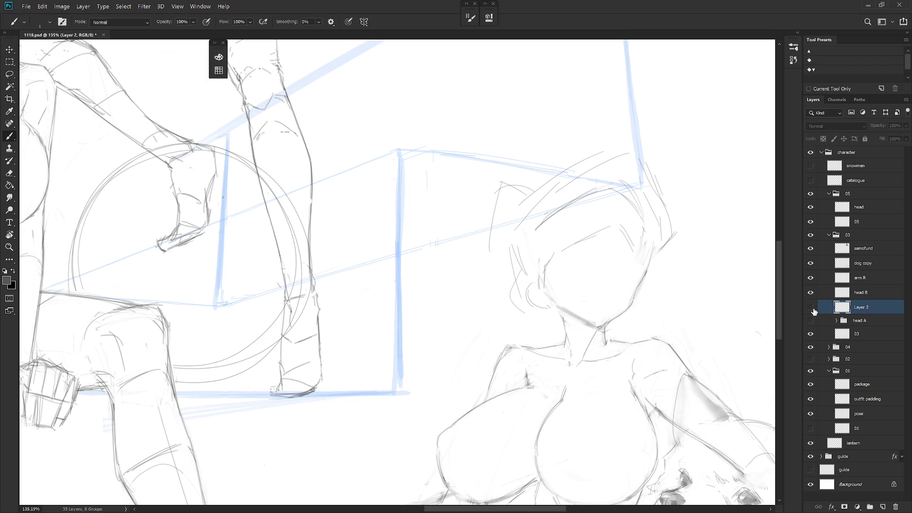
left_click(811, 307)
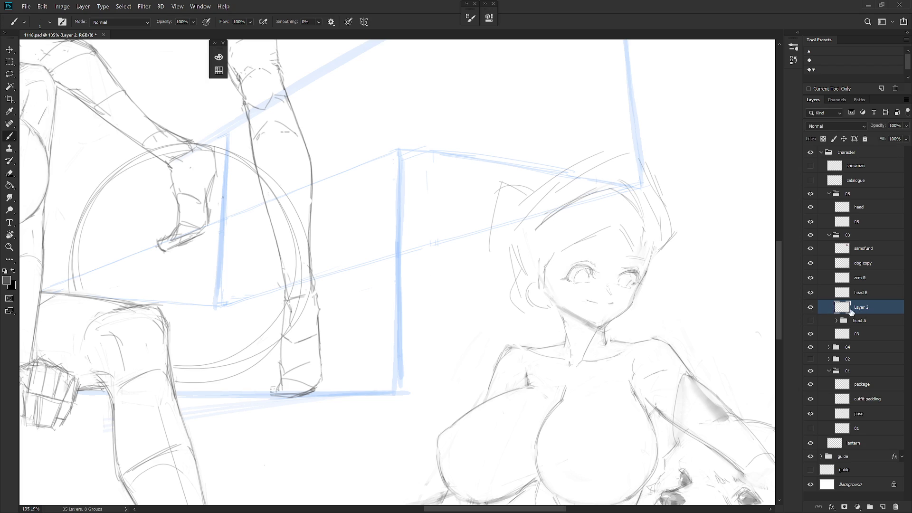
Make head B active and rotate the view about 35° clockwise
key("e")
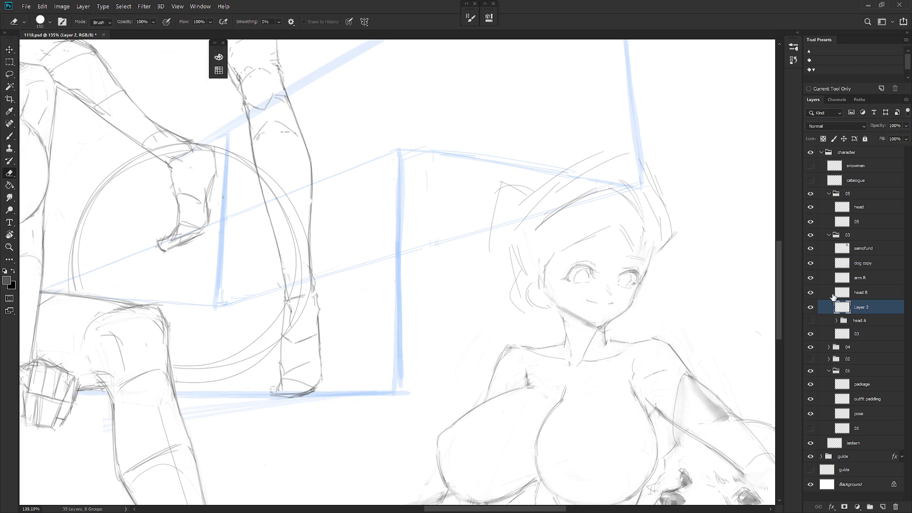
left_click(879, 295)
key("r")
mouse_move(766, 312)
left_mouse_down()
mouse_move(594, 394)
mouse_move(466, 334)
mouse_move(485, 326)
left_mouse_up()
key("b")
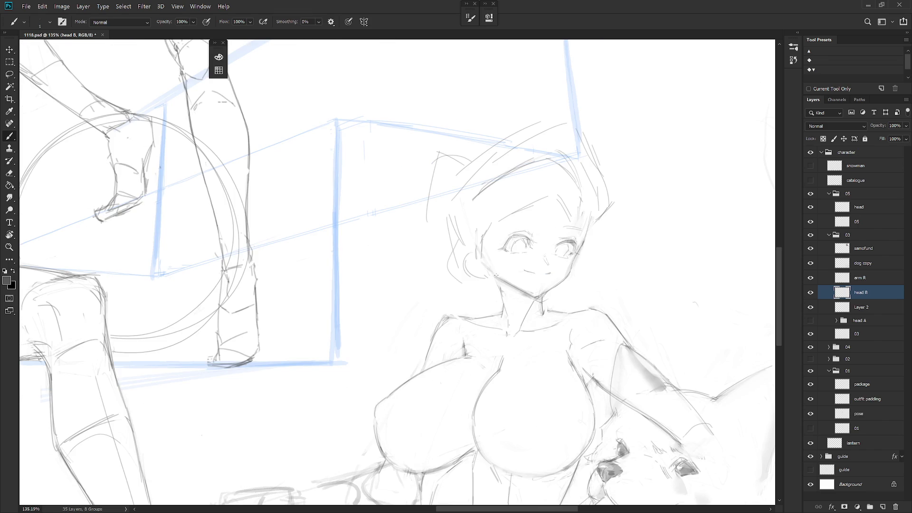
Shade beside the girl's cheek near her ear and sketch her eyebrow
key("shift+b")
mouse_move(473, 266)
left_mouse_down()
mouse_move(475, 252)
mouse_move(475, 273)
mouse_move(482, 268)
left_mouse_up()
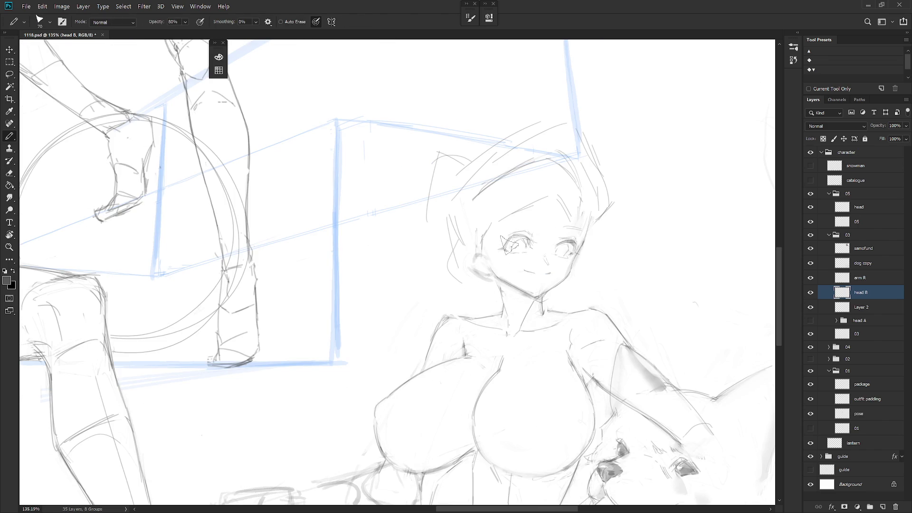
key("shift+b")
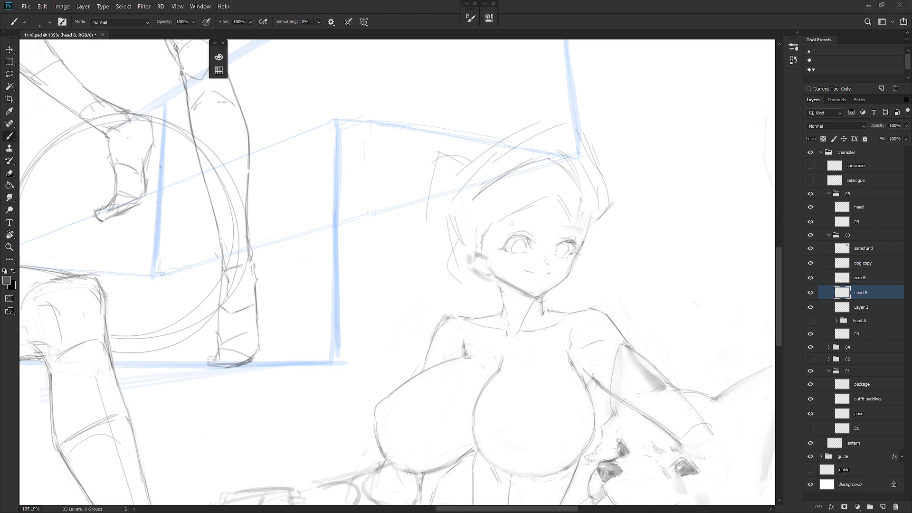
left_click_drag(523, 220, 505, 226)
Rename Layer 2 to 'face'
key("e")
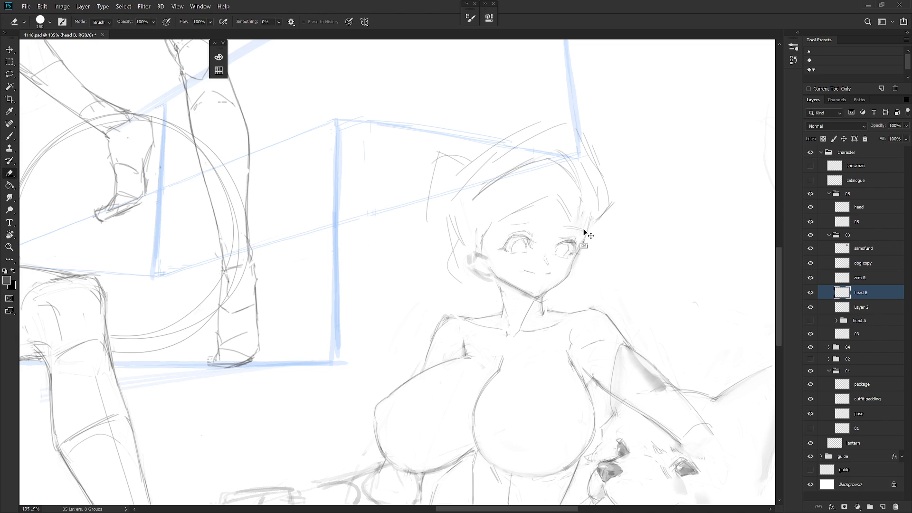
double_click(869, 307)
type("face")
key("Return")
key("b")
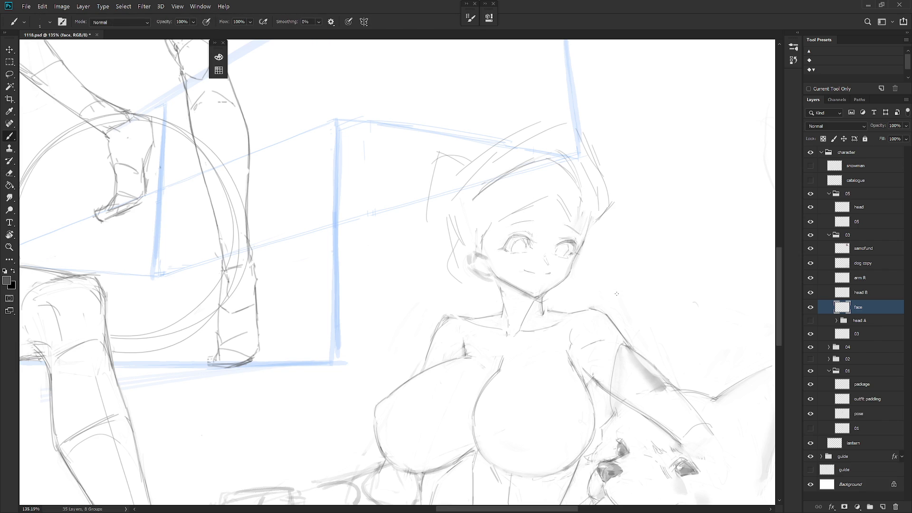
Make the head B layer the active layer for drawing
scroll(611, 283, "down", 5)
scroll(611, 284, "up", 5)
key("e")
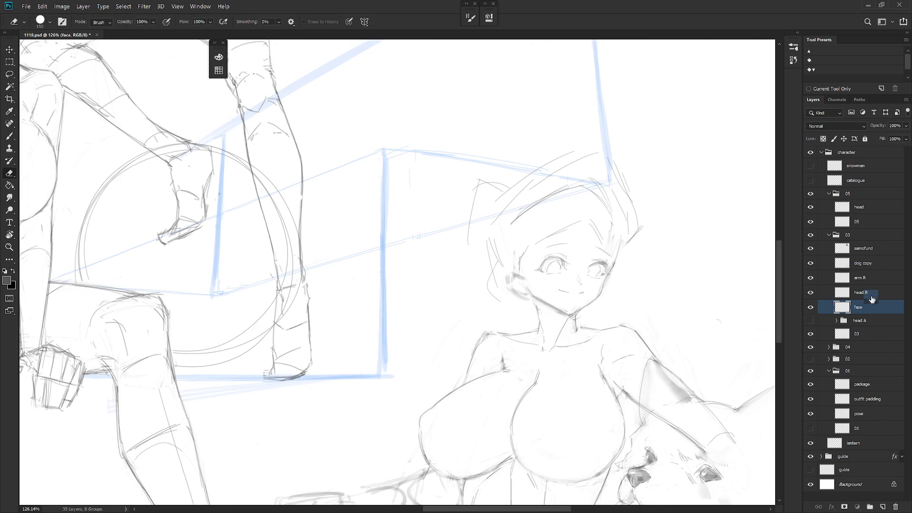
left_click(872, 297)
key("b")
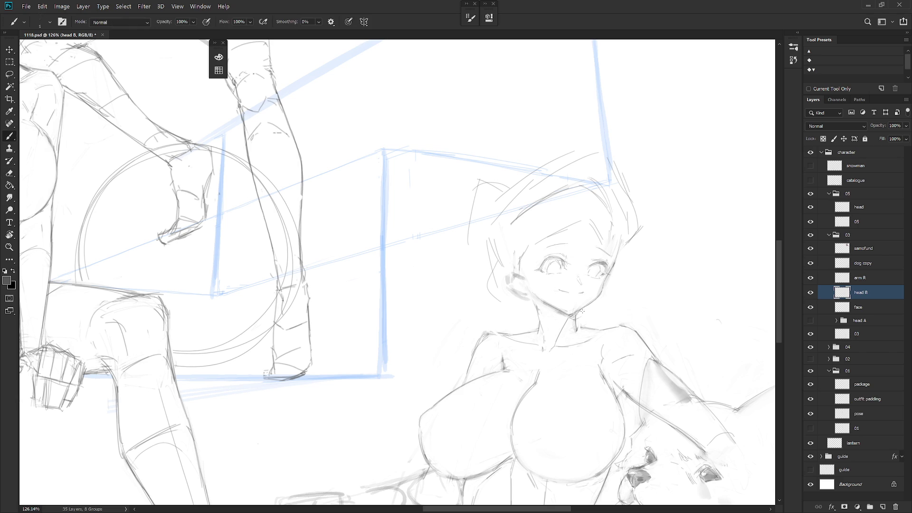
scroll(664, 273, "down", 5)
scroll(604, 254, "up", 4)
key("e")
key("b")
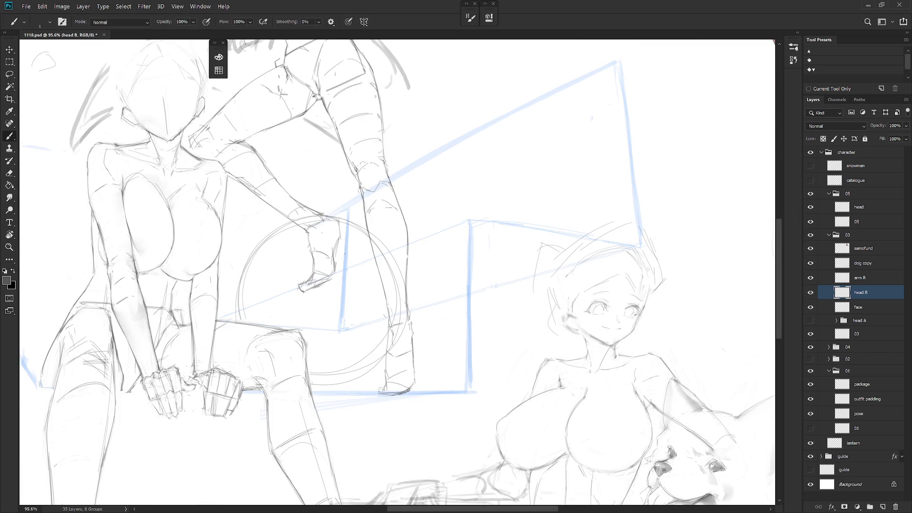
Sketch hair strokes at the top right of the head and along the face's left edge
mouse_move(635, 260)
left_mouse_down()
mouse_move(621, 279)
mouse_move(642, 281)
mouse_move(603, 275)
mouse_move(577, 295)
mouse_move(600, 277)
mouse_move(580, 295)
mouse_move(592, 288)
left_mouse_up()
key("e")
key("b")
mouse_move(572, 320)
left_mouse_down()
mouse_move(555, 320)
mouse_move(563, 317)
left_mouse_up()
key("e")
key("b")
Lasso the area around the chin and tidy it with the eraser and brush
scroll(609, 336, "up", 2)
left_click_drag(608, 337, 463, 350)
key("e")
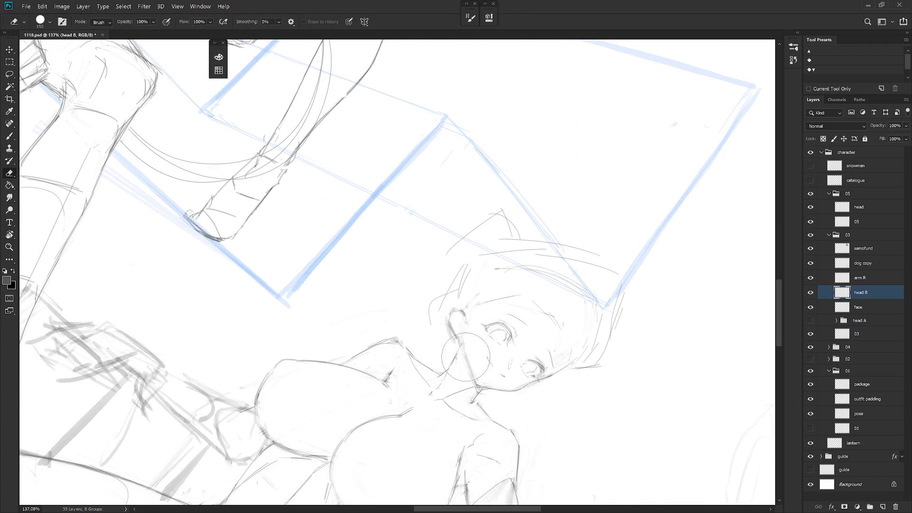
key("b")
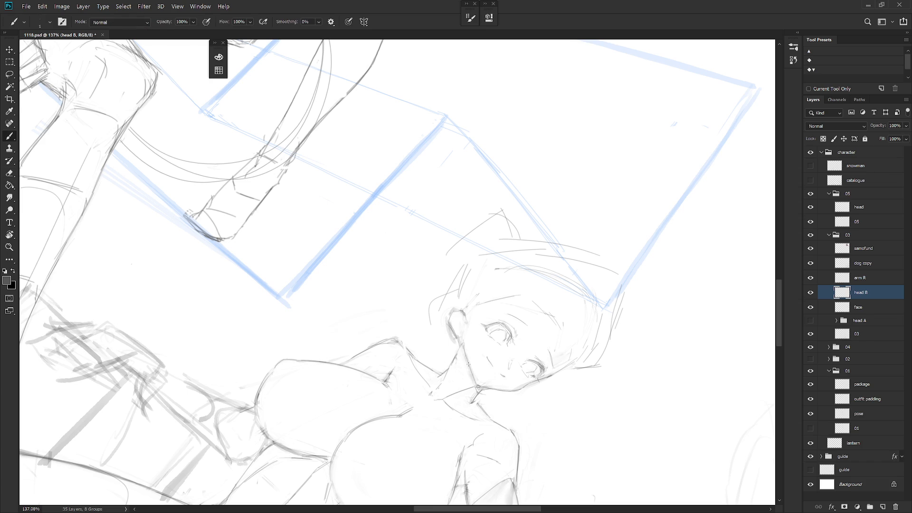
key("Escape")
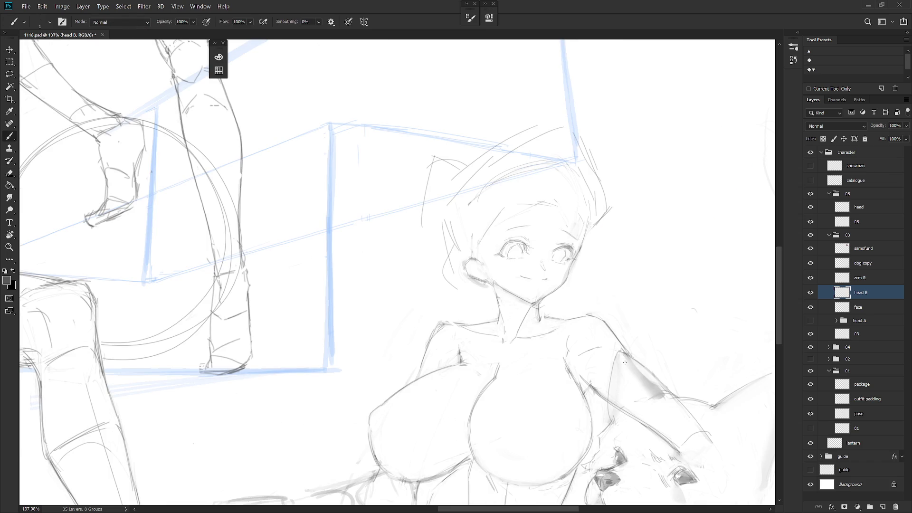
key("l")
mouse_move(541, 291)
left_mouse_down()
mouse_move(525, 300)
mouse_move(535, 308)
mouse_move(551, 292)
left_mouse_up()
key("e")
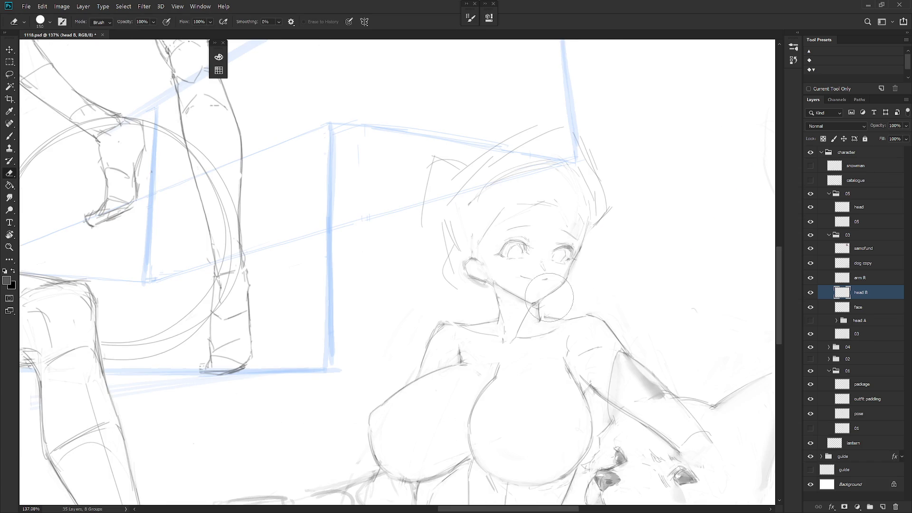
key("b")
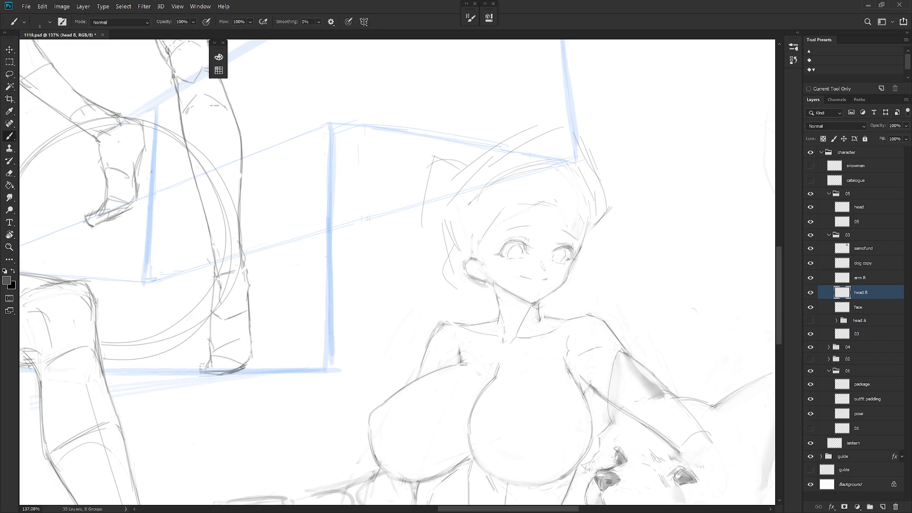
key("e")
key("b")
scroll(570, 282, "down", 5)
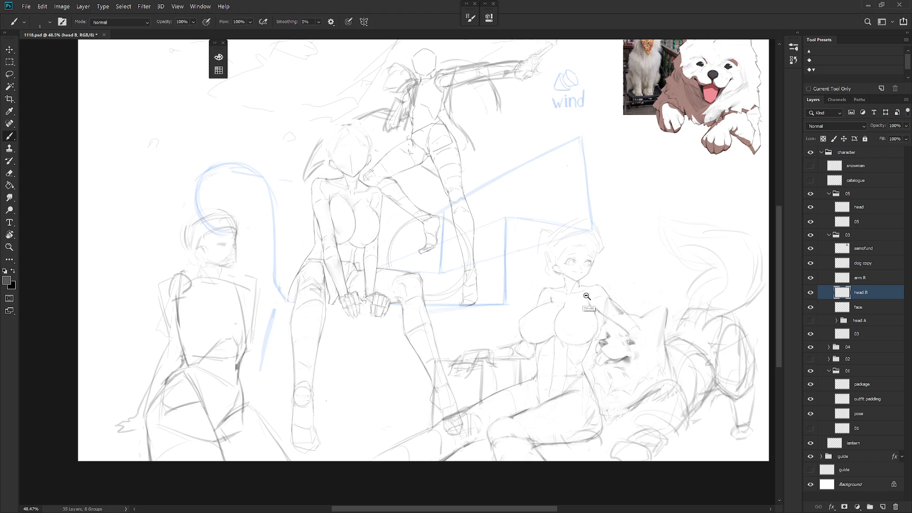
Lasso the girl's ear, scale it to 111.15%, and deselect
scroll(524, 328, "down", 3)
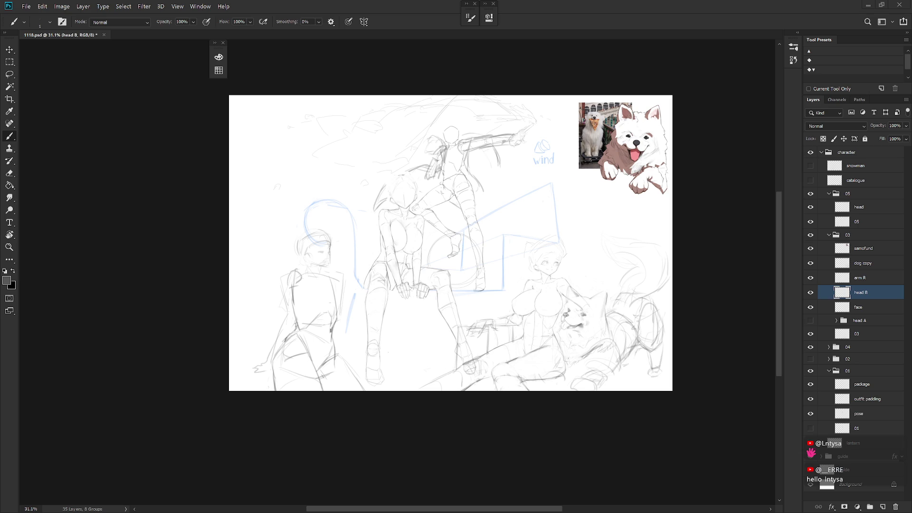
scroll(569, 254, "up", 8)
scroll(547, 297, "up", 1)
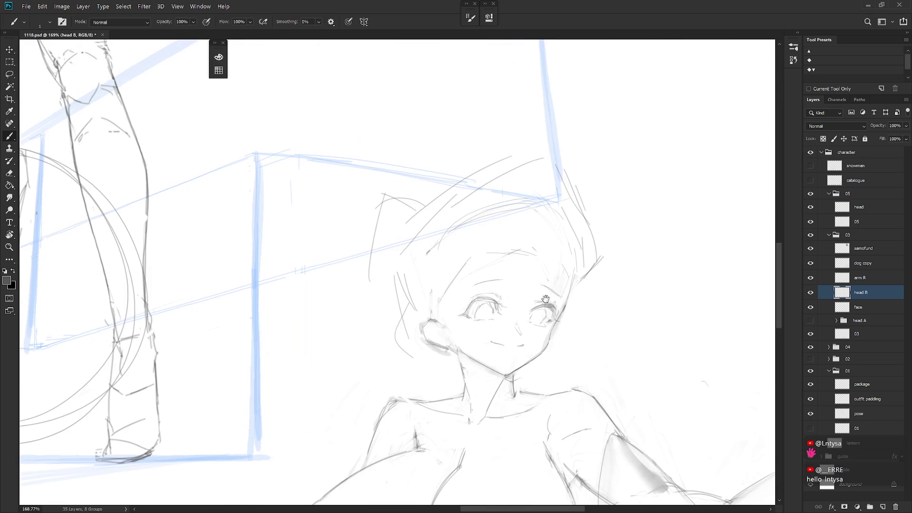
left_click_drag(513, 348, 544, 335)
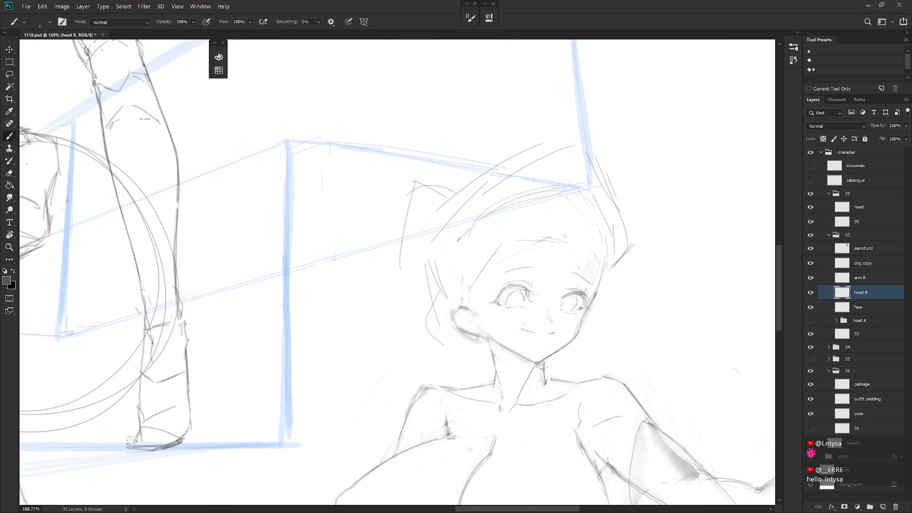
key("l")
mouse_move(481, 338)
left_mouse_down()
mouse_move(476, 309)
mouse_move(487, 347)
mouse_move(464, 365)
mouse_move(470, 372)
left_mouse_up()
key("ctrl+t")
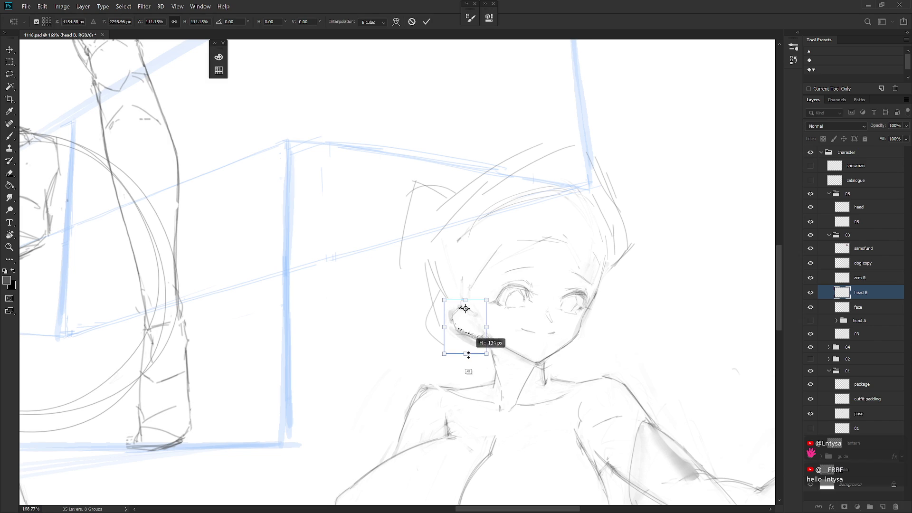
key("Return")
key("ctrl+d")
Erase the stray lines around the ear and redraw short strokes beside it
key("e")
mouse_move(470, 332)
left_mouse_down()
mouse_move(468, 311)
mouse_move(480, 380)
mouse_move(442, 328)
mouse_move(432, 285)
mouse_move(438, 306)
left_mouse_up()
key("b")
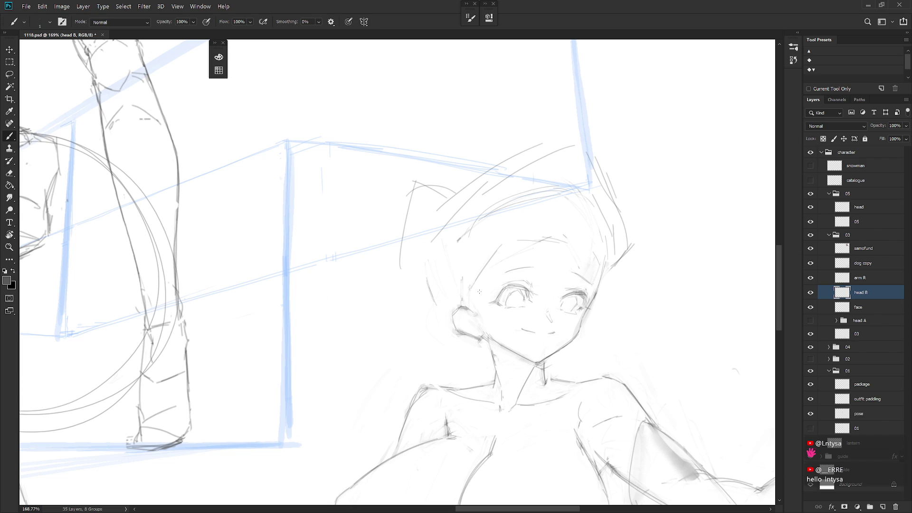
key("ctrl+z")
left_click_drag(442, 284, 439, 310)
scroll(629, 301, "down", 3)
key("e")
key("b")
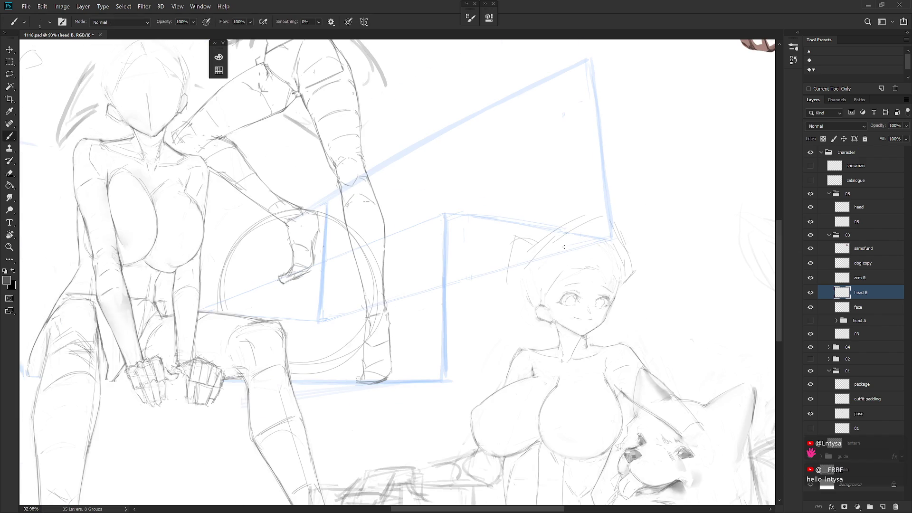
key("e")
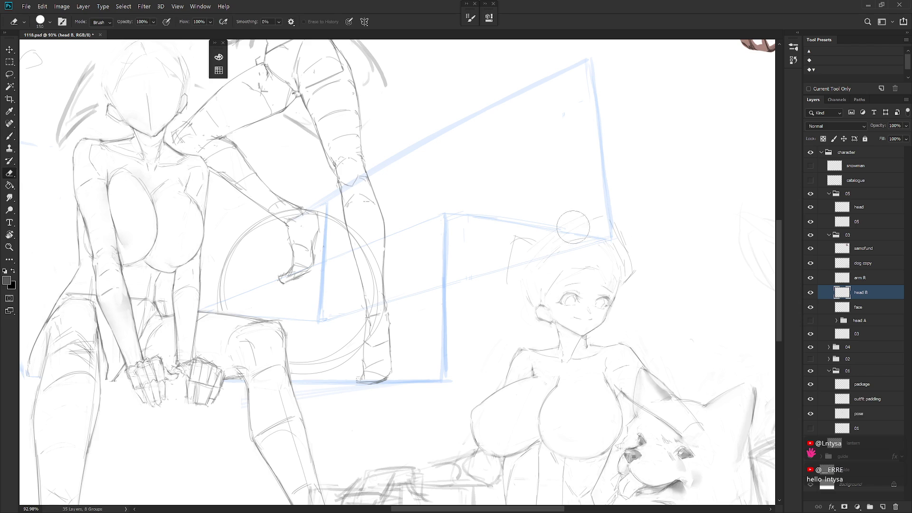
key("b")
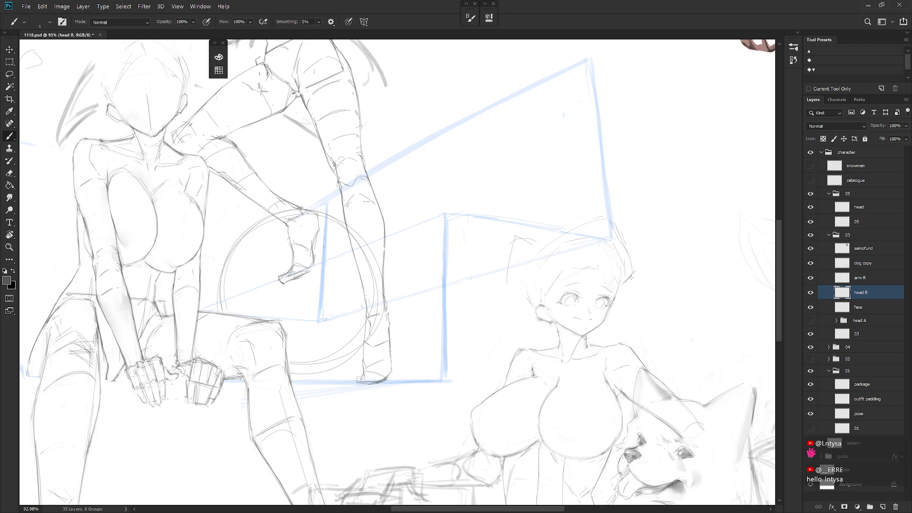
scroll(629, 282, "down", 3)
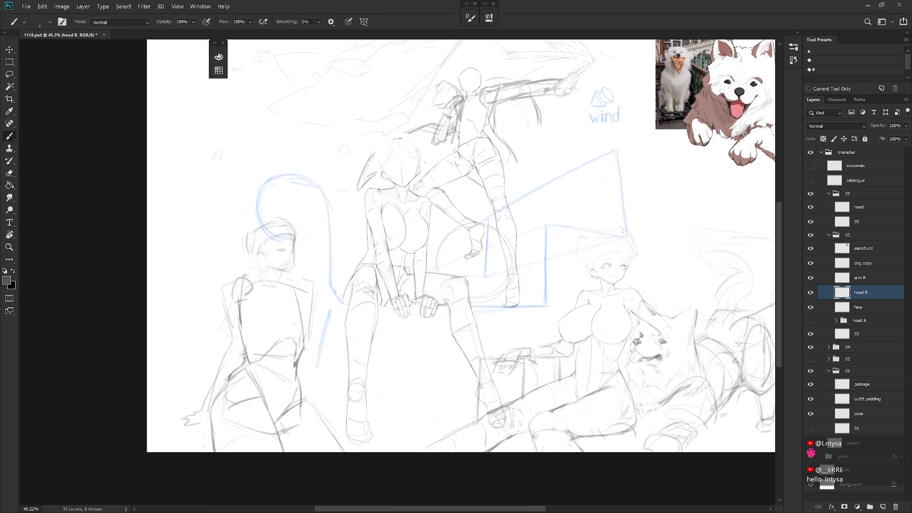
Toggle visibility of 02, head B, face and head A to compare the head sketches
left_click(811, 360)
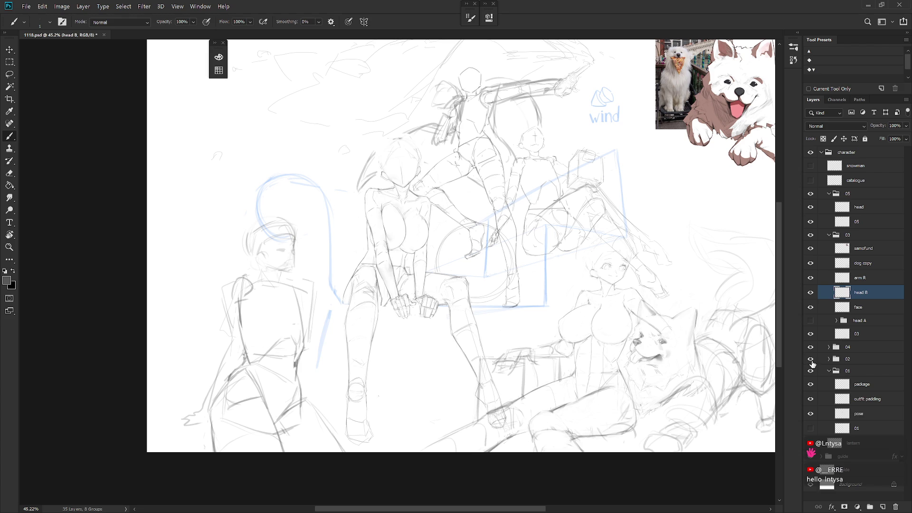
left_click(812, 360)
left_click(811, 360)
left_click(810, 292)
left_click(811, 308)
left_click(811, 321)
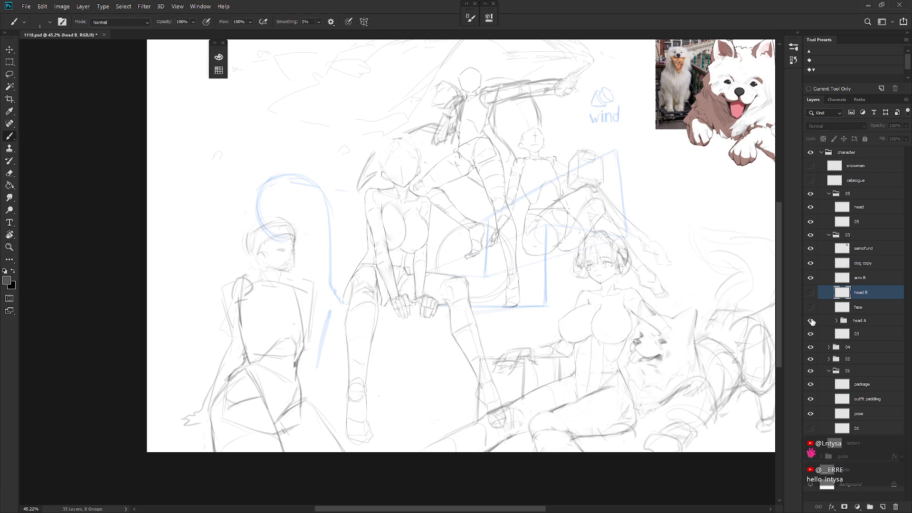
left_click(811, 320)
left_click(811, 320)
Delete the head A group and show head B and face again
left_click(861, 321)
key("Delete")
left_click(810, 292)
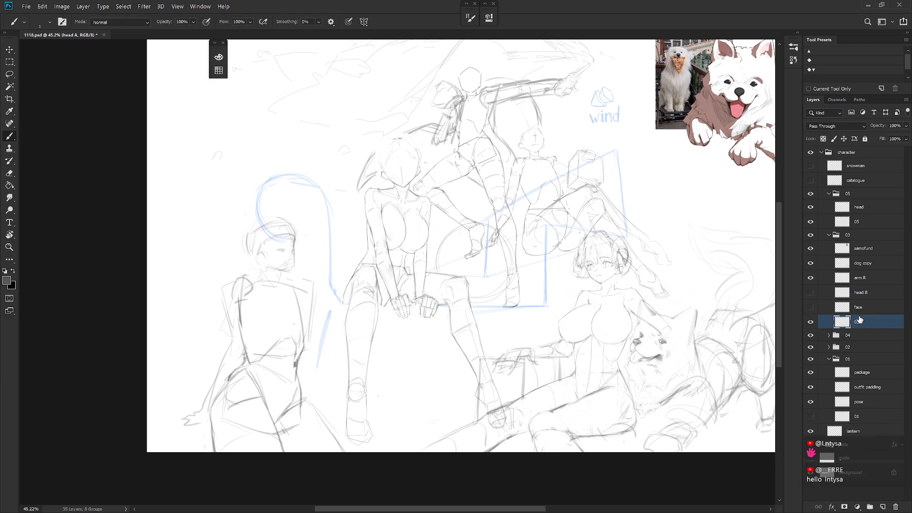
left_click(811, 307)
left_click(861, 292)
Hide the 02 figure, zoom in on the girl's face, and select the face layer
left_click_drag(639, 268, 656, 257)
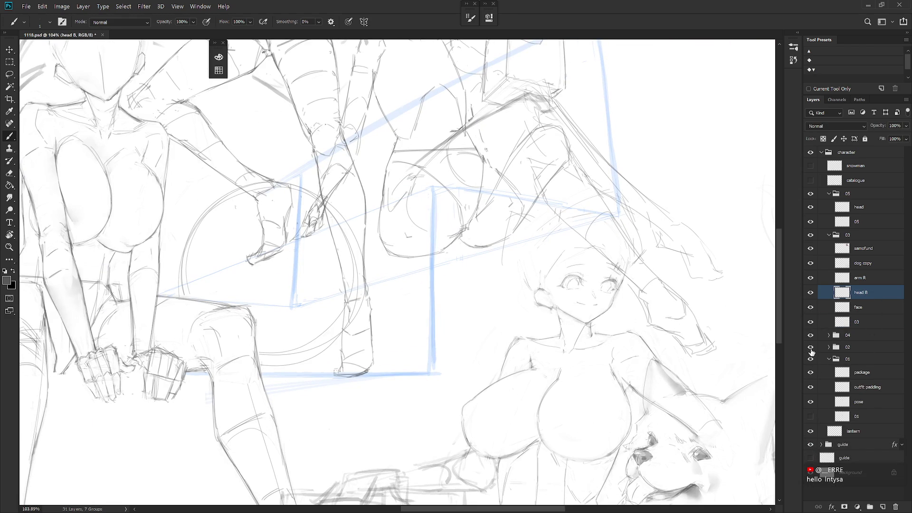
left_click(810, 347)
left_click_drag(617, 270, 674, 267)
left_click(858, 307)
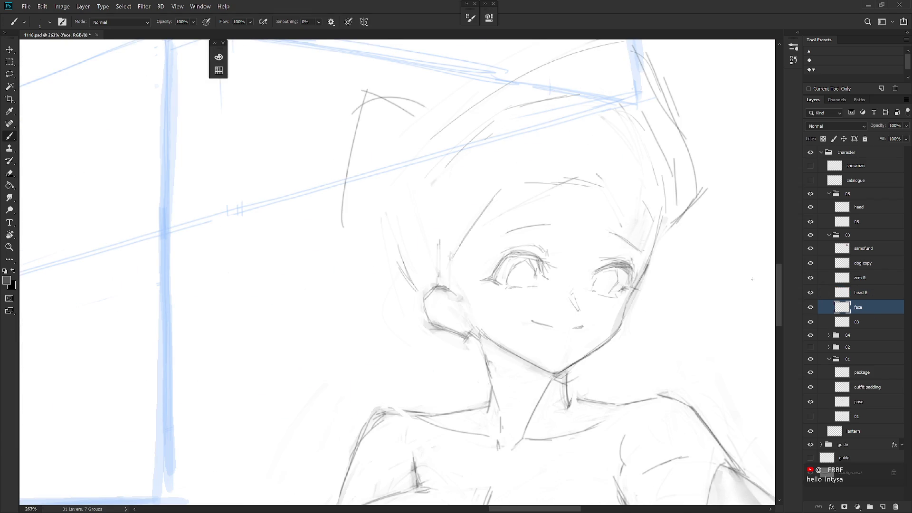
left_click_drag(616, 309, 623, 238)
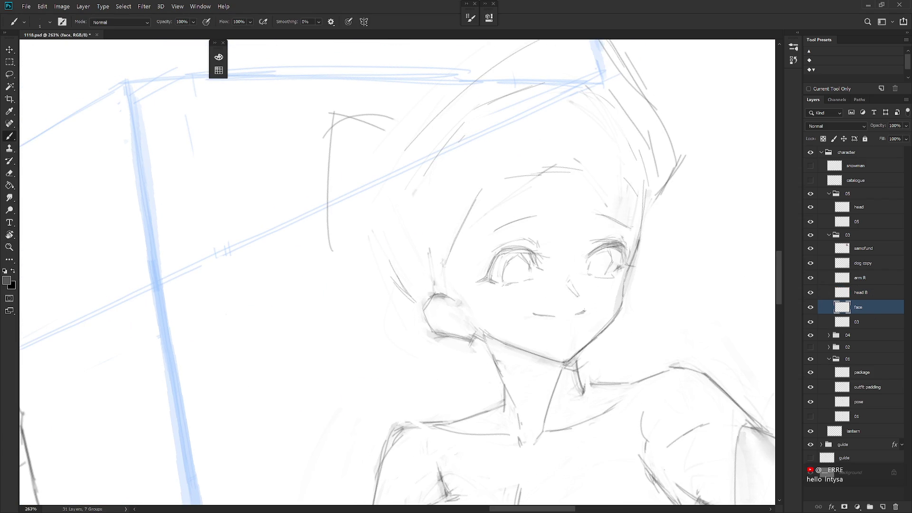